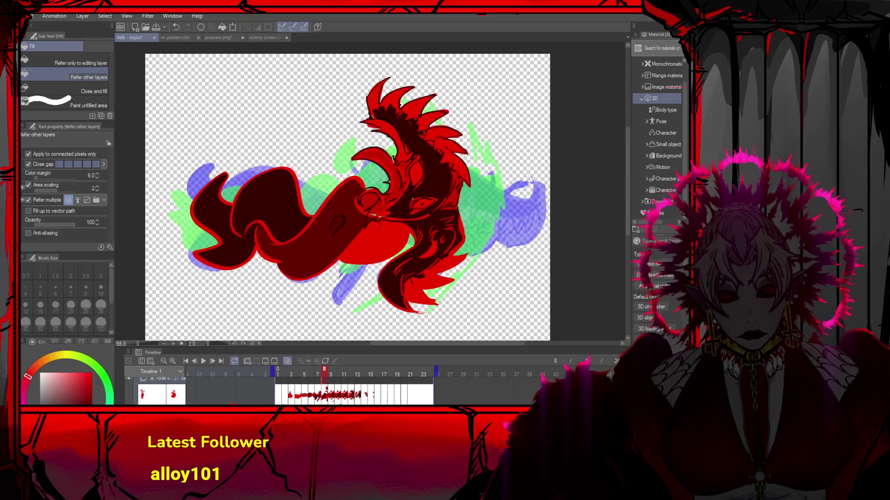
Undo the body fill, then fill the hair, the area left of it and the curl gap dark red
key(ctrl+z)
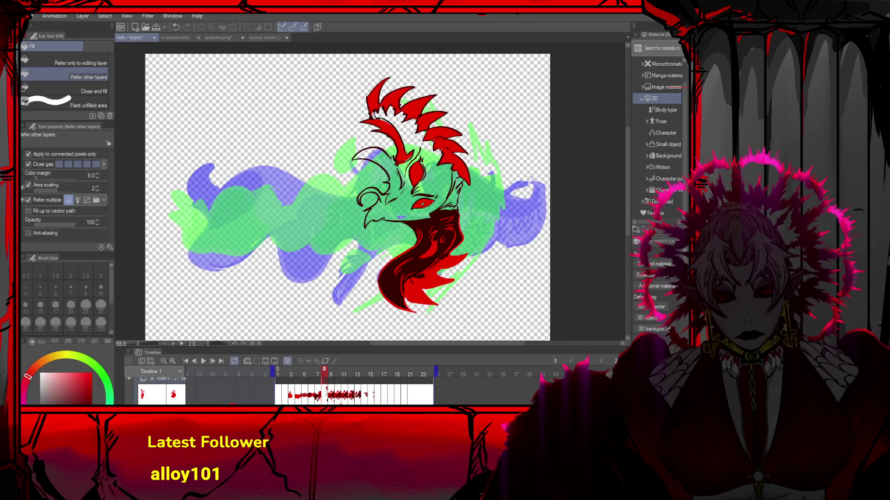
click(439, 169)
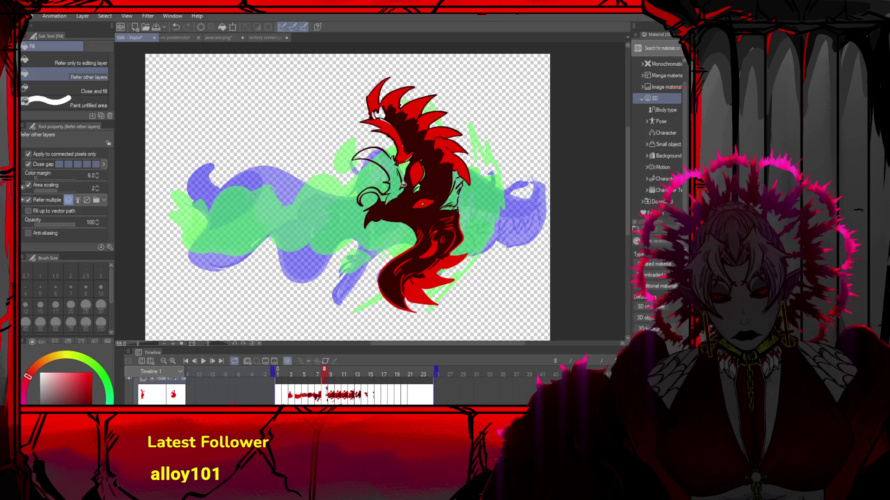
click(402, 182)
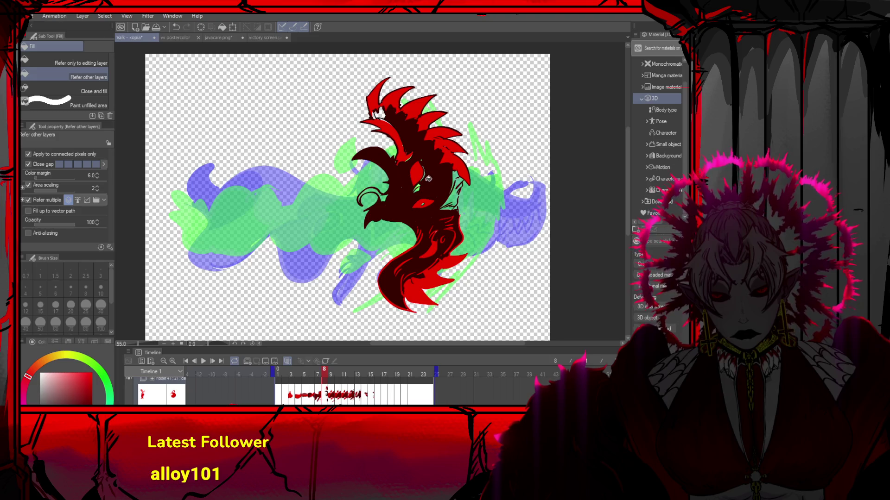
click(385, 196)
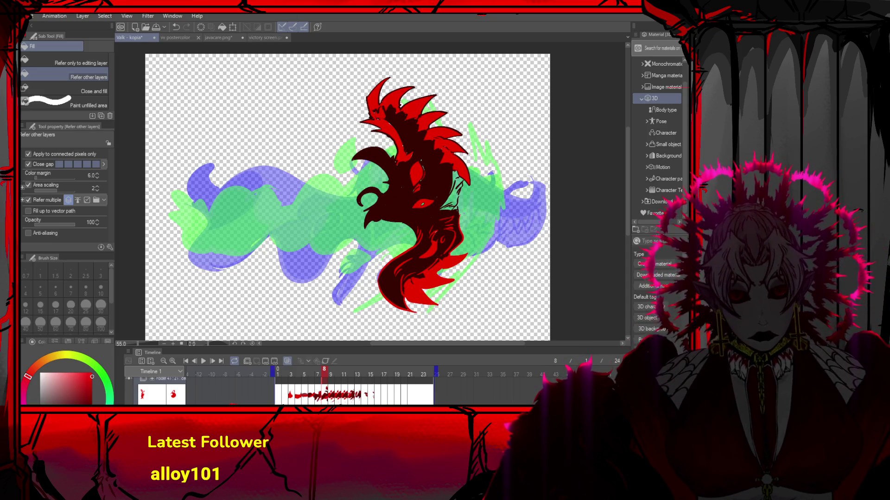
Fill the remaining head gaps dark red, trying a bright red fill and undoing it
key(ctrl+z)
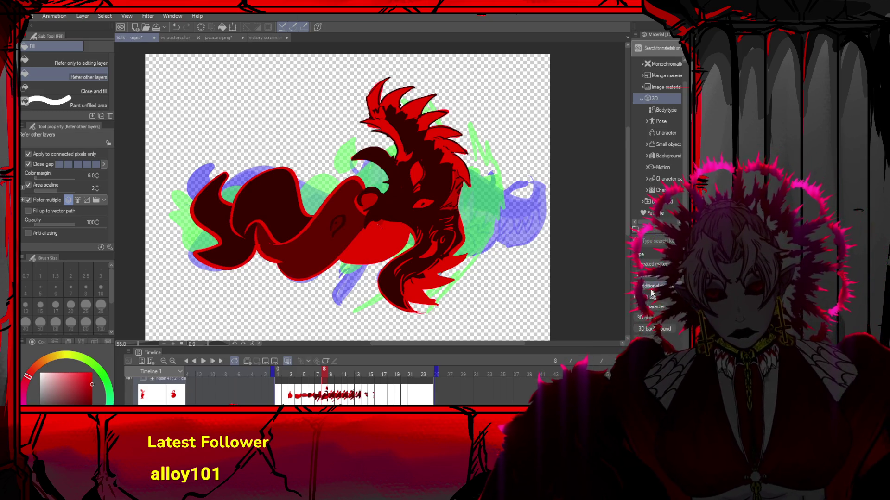
key(ctrl+z)
click(463, 198)
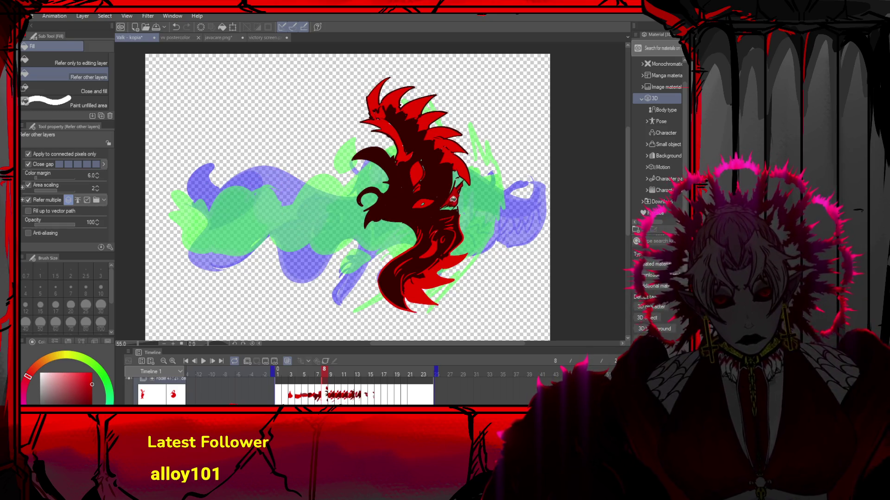
click(462, 181)
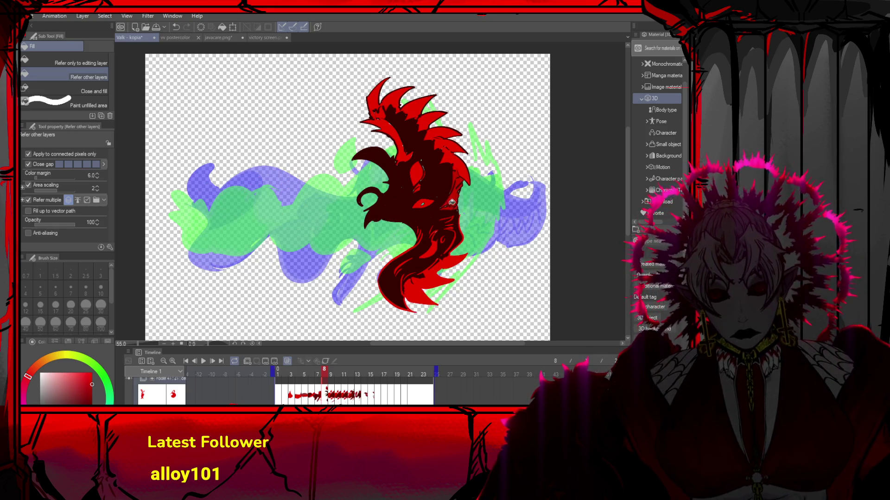
click(411, 134)
key(ctrl+z)
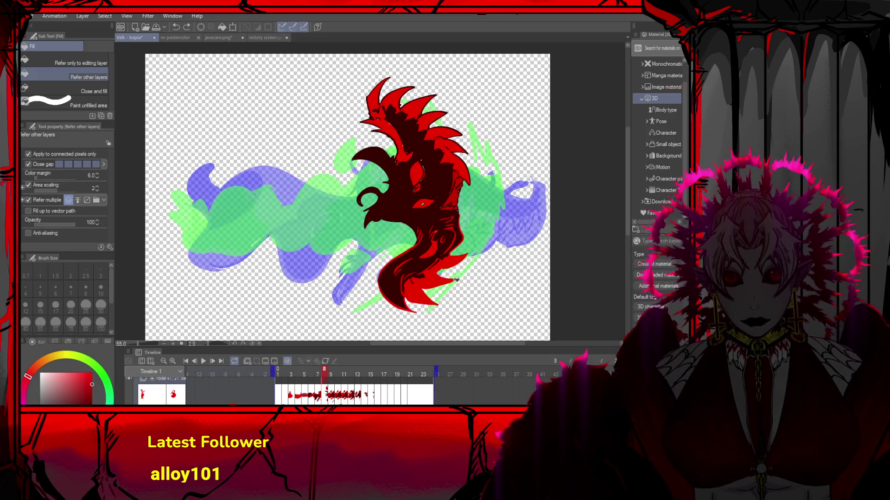
scroll(459, 258, down, 2)
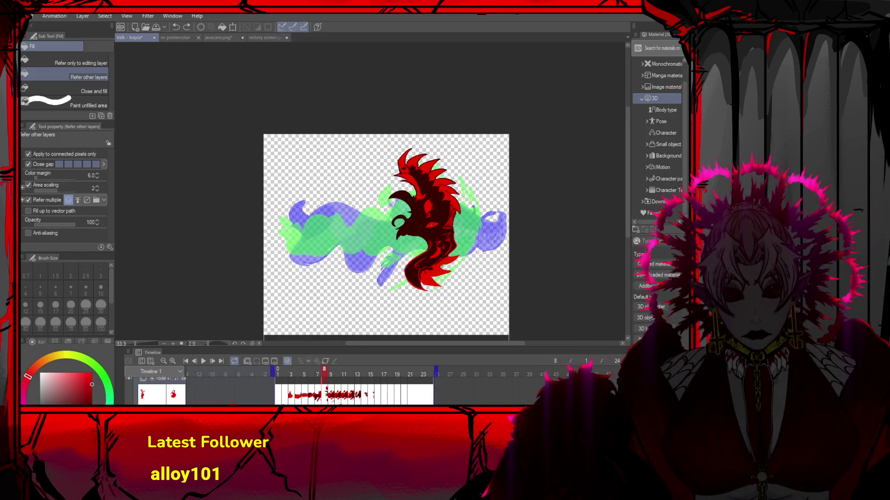
scroll(466, 241, down, 1)
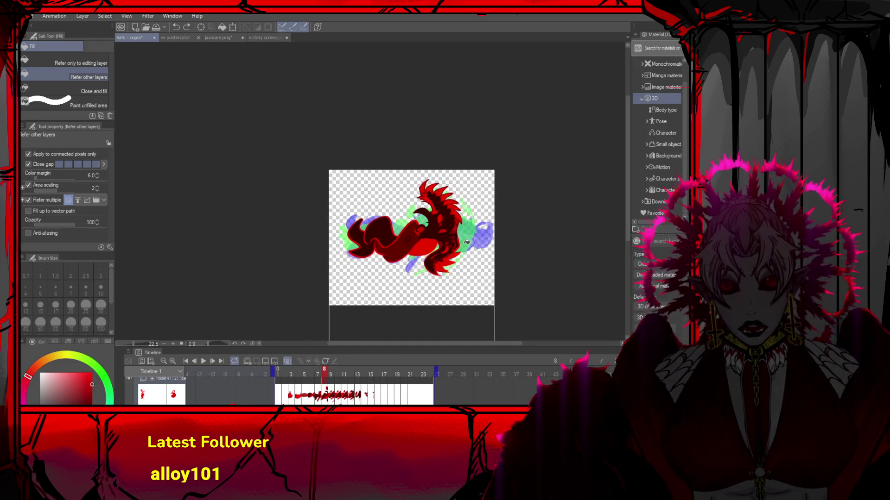
scroll(477, 250, up, 3)
scroll(495, 264, down, 2)
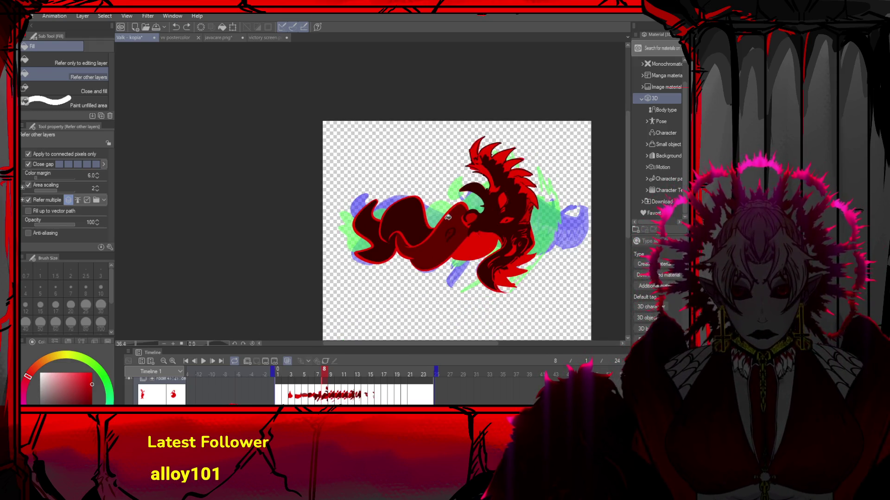
scroll(538, 219, up, 3)
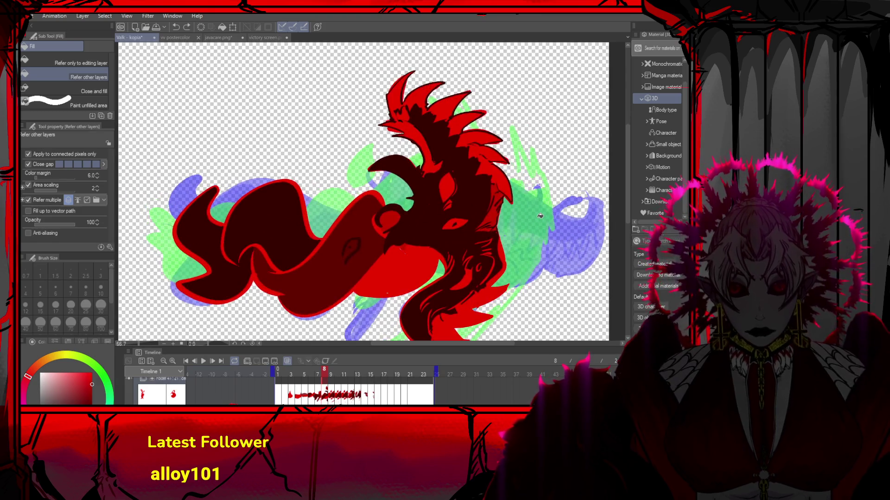
With the DAMI Pen 2, ink short dark strokes across the eye and on the lower face
key(p)
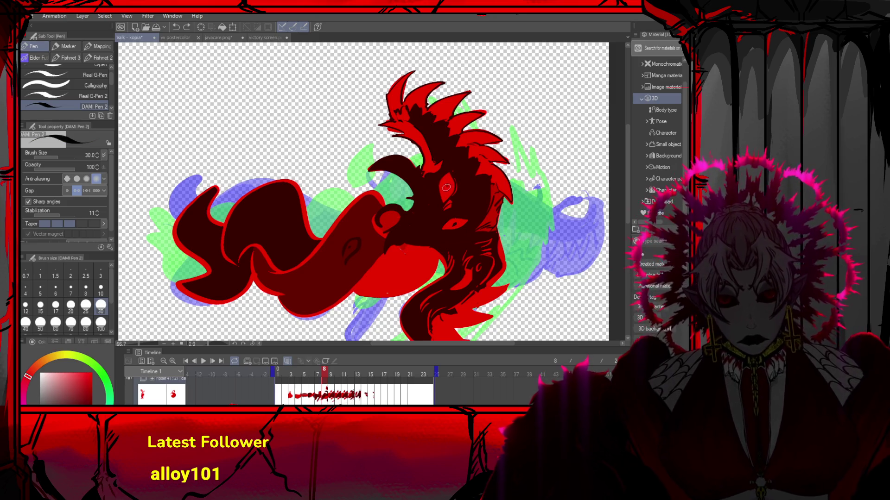
drag(447, 186, 454, 195)
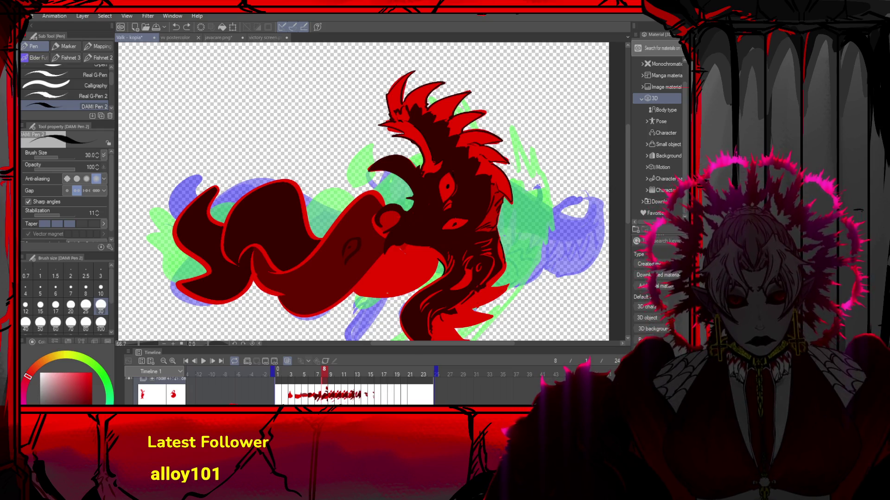
click(505, 290)
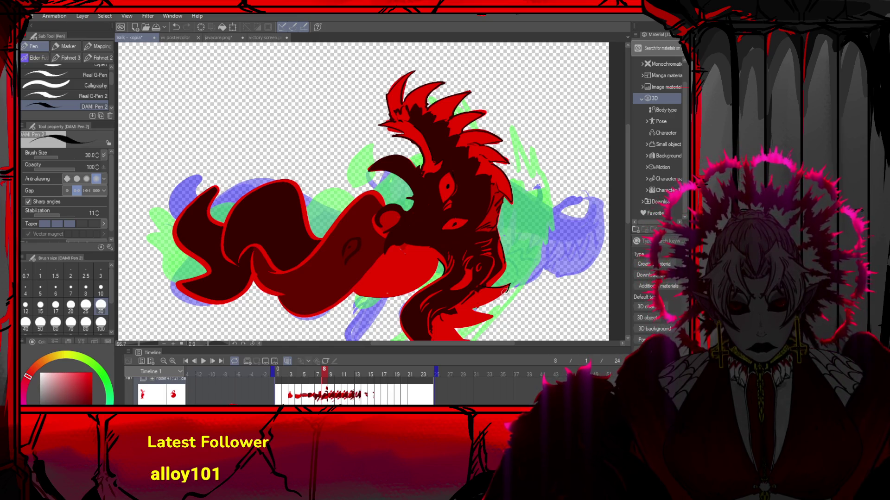
mouse_move(471, 312)
mouse_down()
mouse_move(493, 317)
mouse_move(485, 319)
mouse_up()
scroll(485, 319, down, 5)
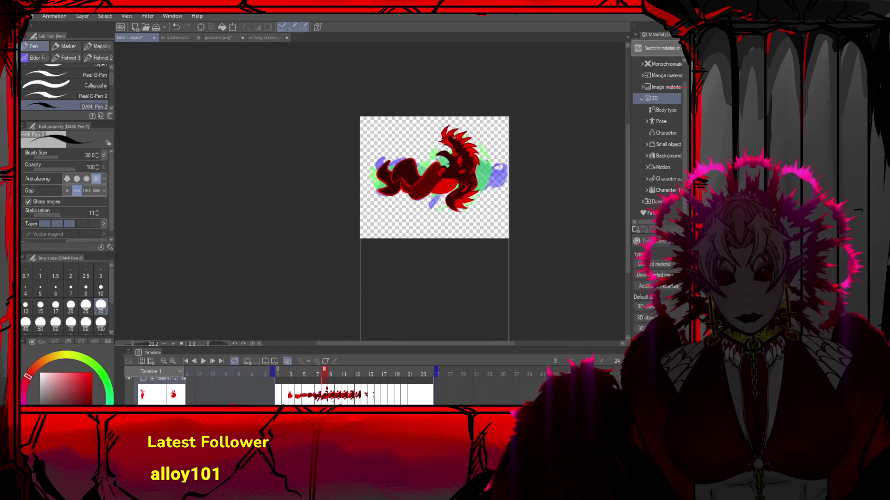
scroll(361, 52, up, 1)
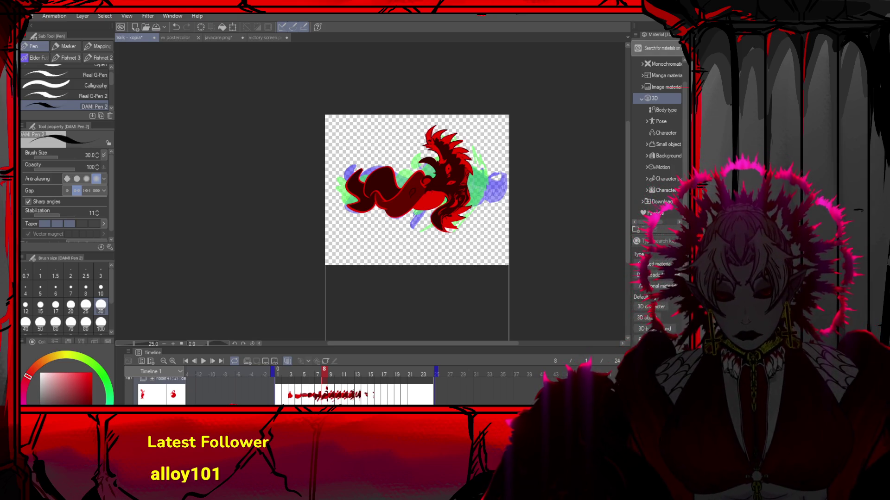
Switch to GameMaker and open ValkSupeSpr from the Valk folder in the Sprite Editor
key(alt+Tab)
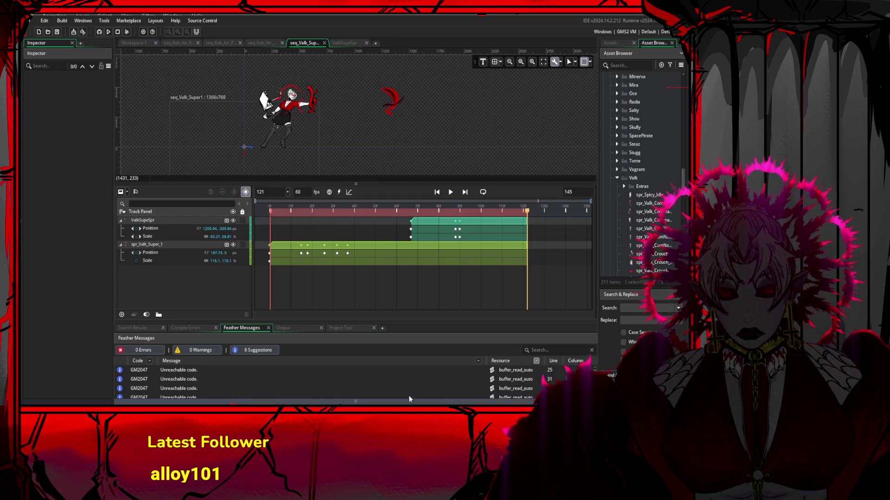
scroll(642, 218, down, 10)
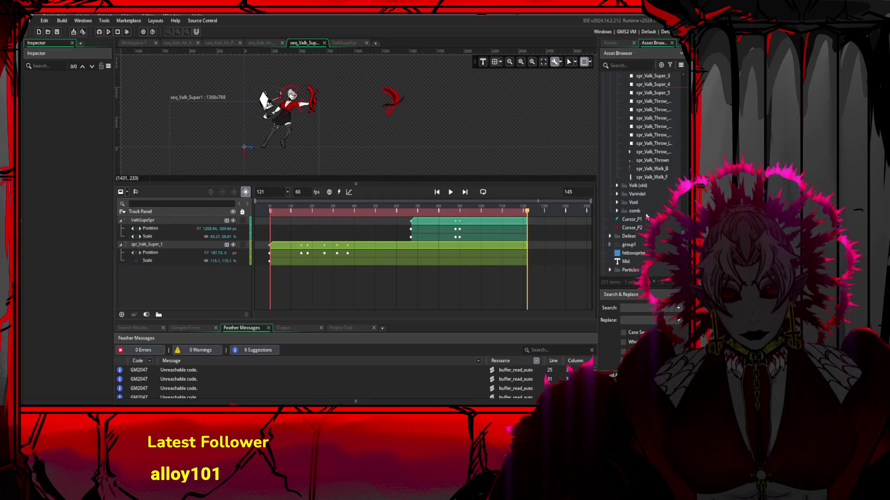
scroll(647, 213, down, 3)
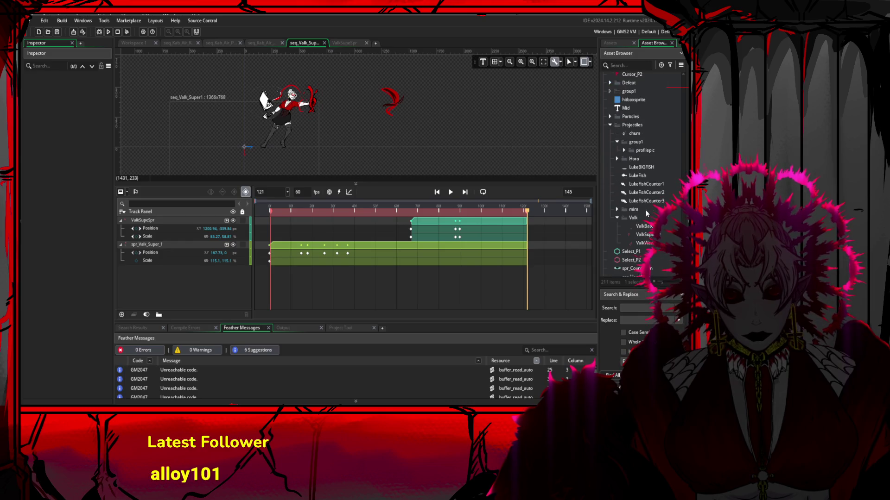
click(653, 235)
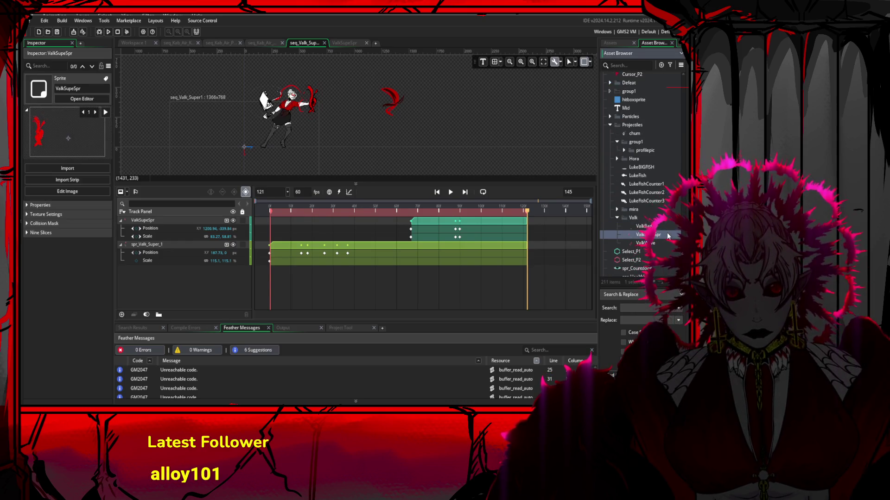
double_click(668, 236)
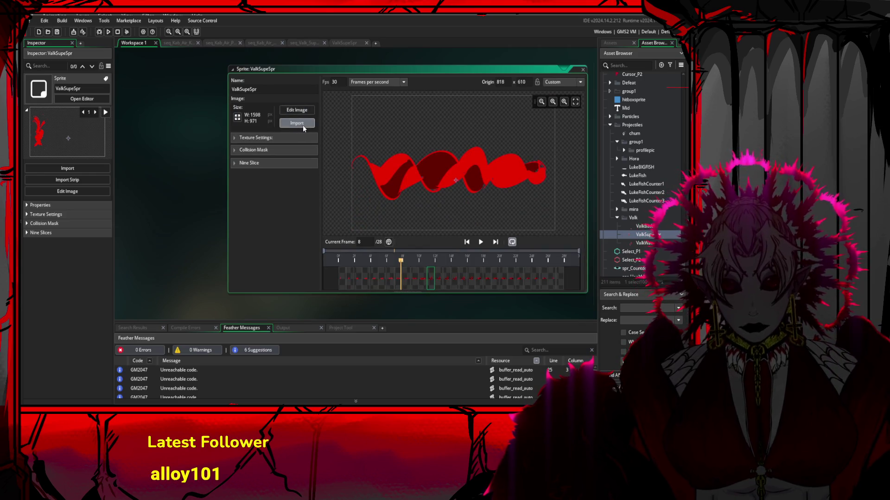
Import new frames into the sprite and preview them, stepping through frames 5, 15, 17 and 18
click(302, 125)
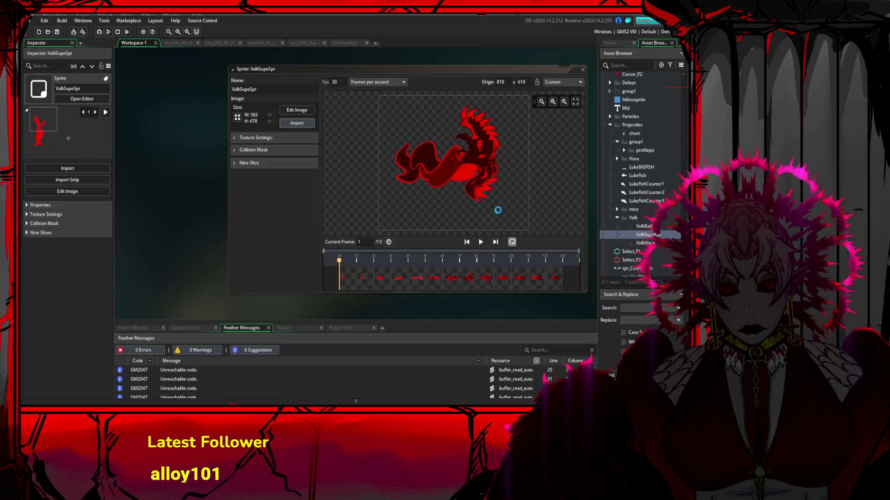
click(481, 242)
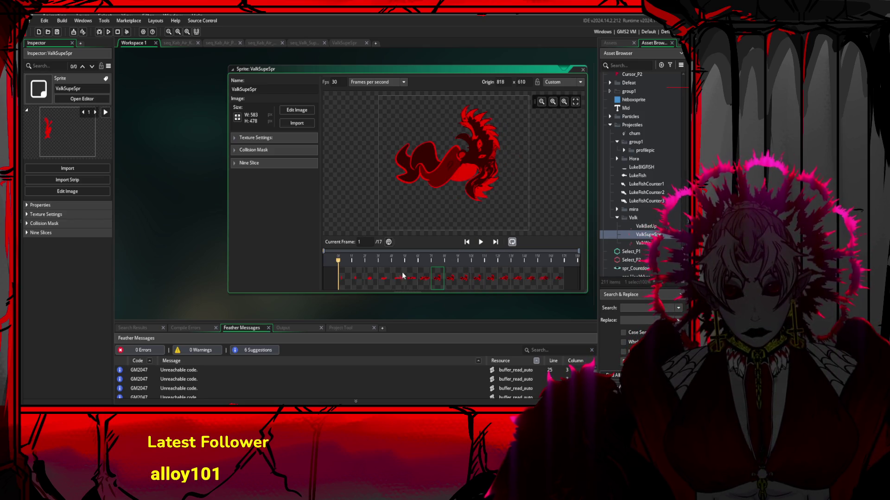
click(401, 275)
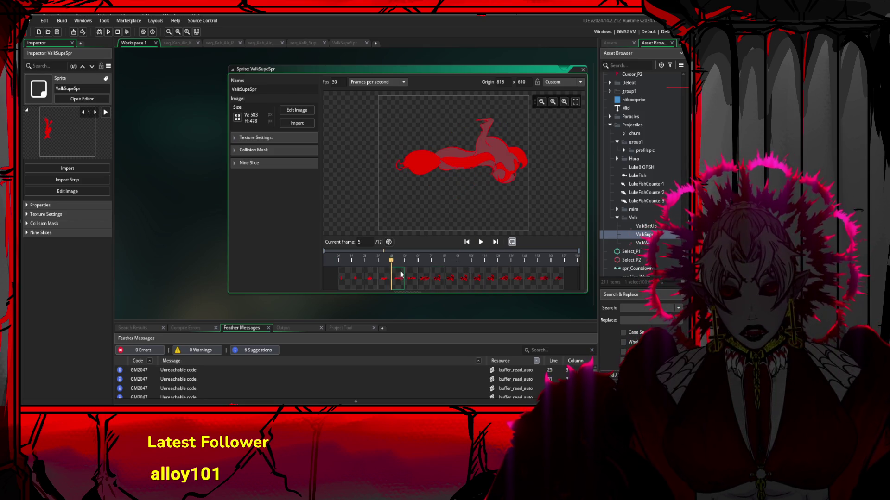
click(481, 242)
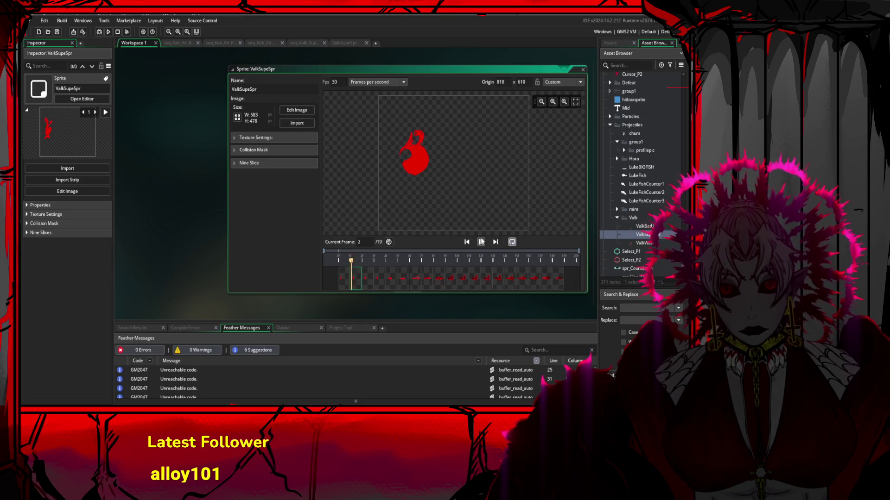
click(512, 278)
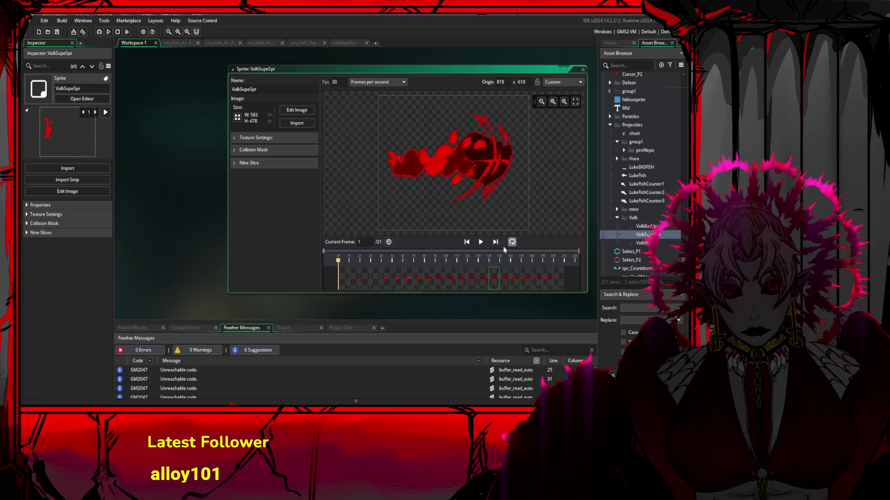
click(481, 242)
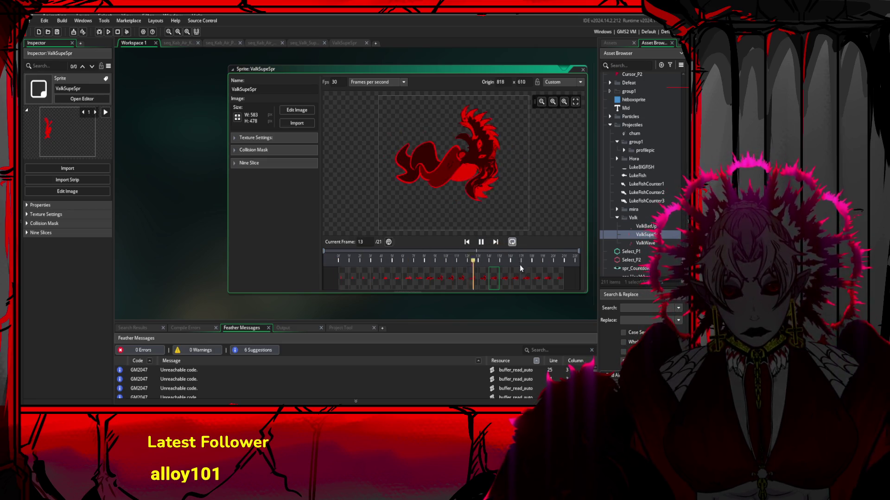
click(526, 277)
click(516, 279)
click(521, 277)
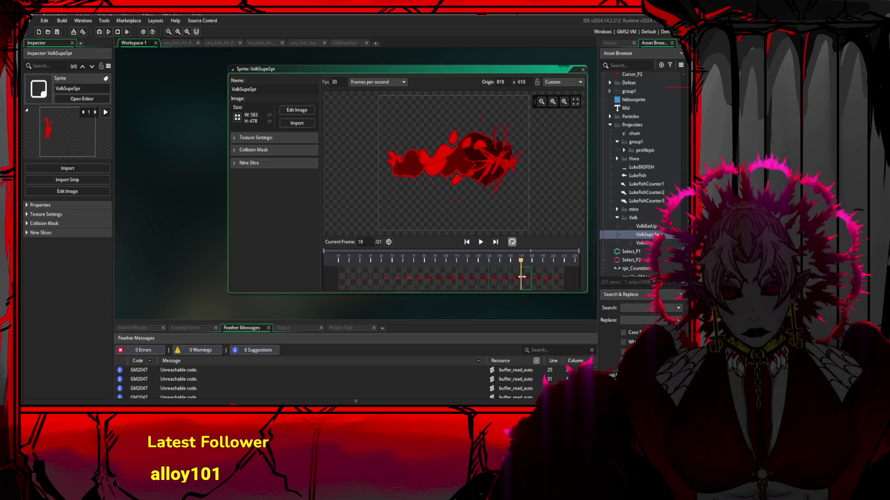
Replay the flame animation, step back from frame 14 toward frame 9, then jump to frame 24
click(481, 242)
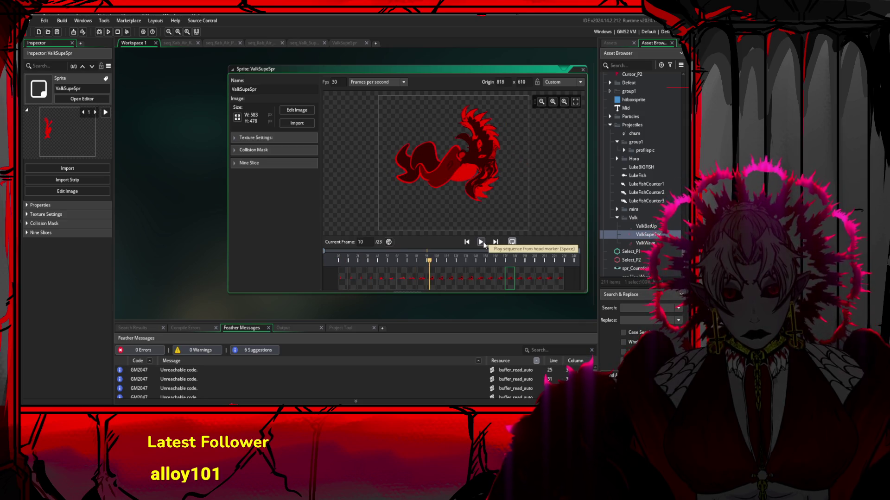
click(481, 277)
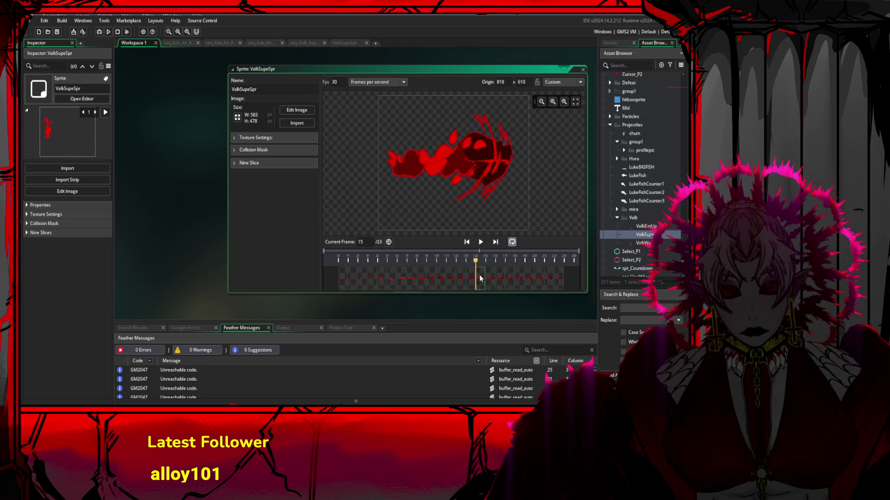
click(472, 280)
click(461, 278)
click(442, 278)
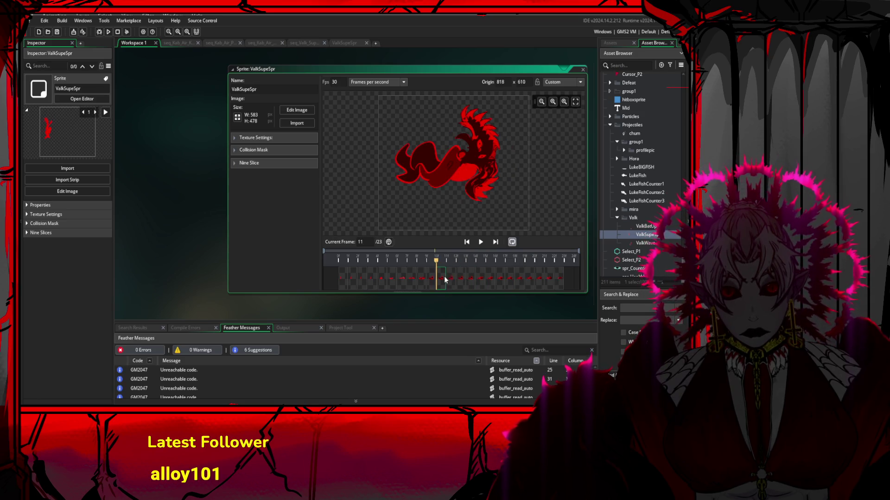
click(424, 280)
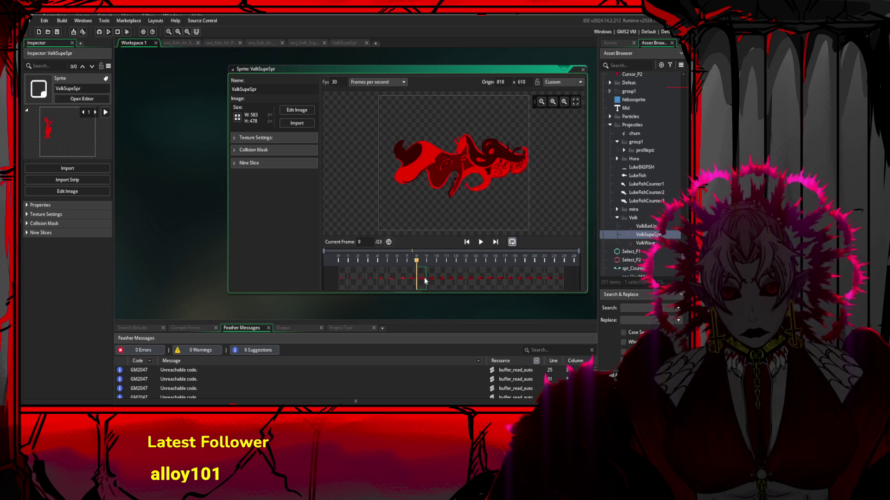
click(481, 242)
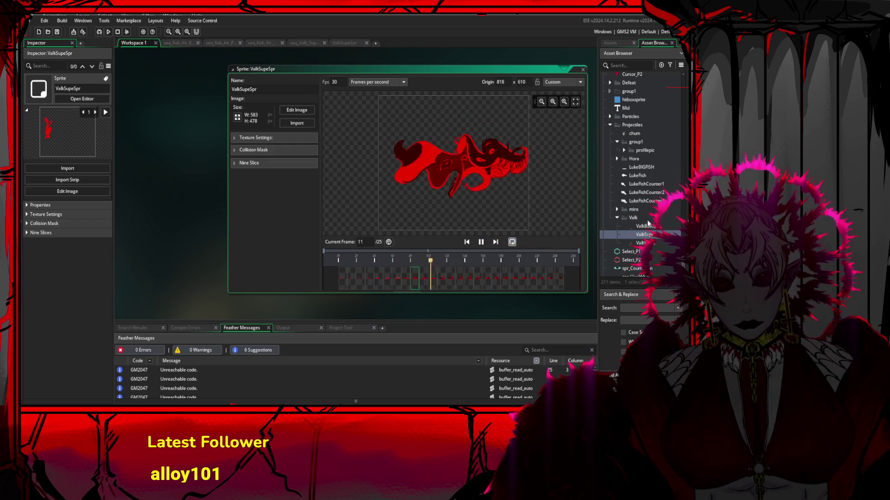
click(546, 278)
Review the reloaded flame art, jumping to frames 25, 11, 10 and 7 between plays
click(561, 279)
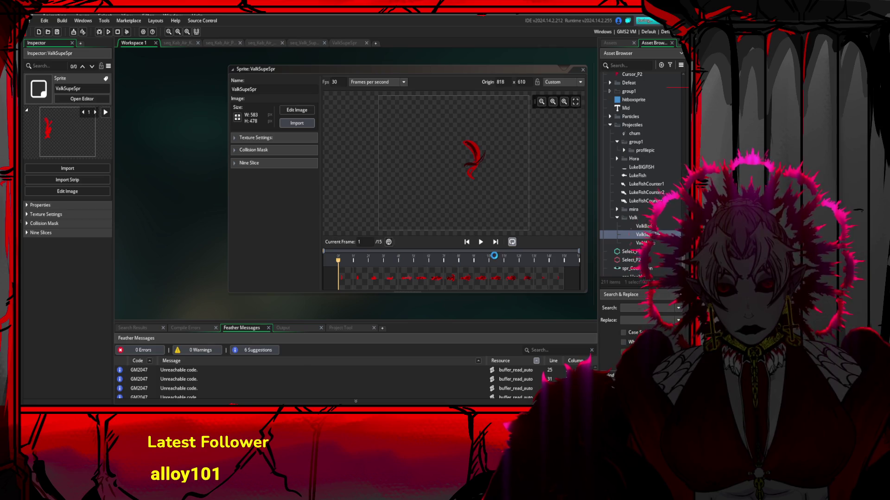
click(493, 280)
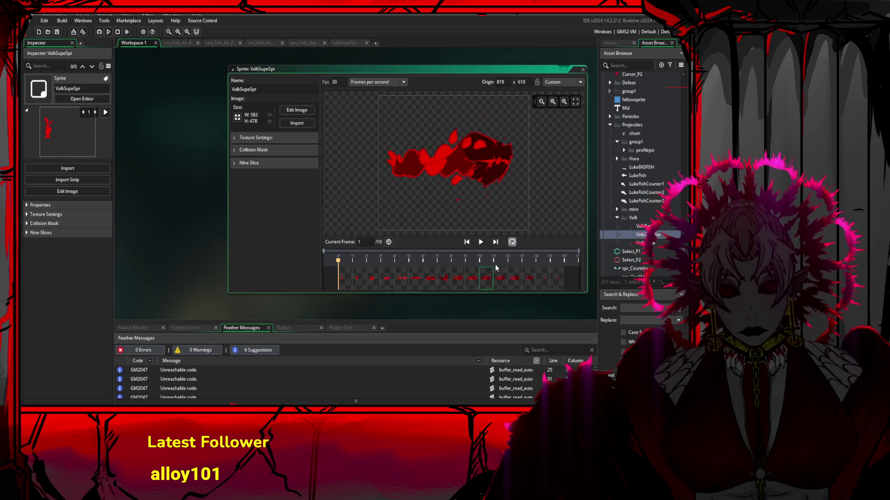
click(481, 241)
click(463, 278)
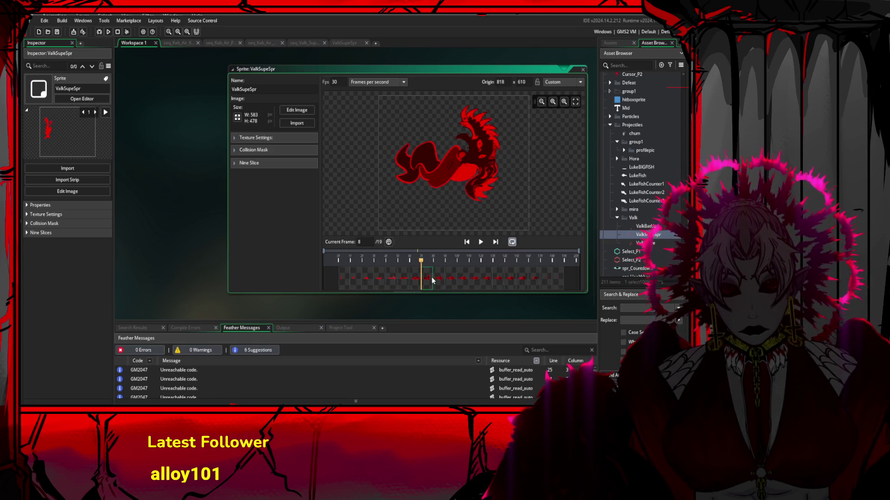
click(481, 242)
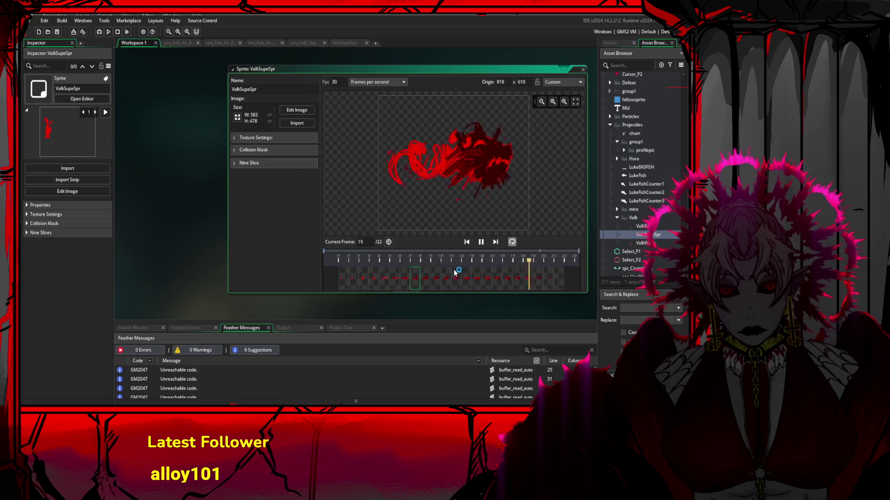
click(408, 281)
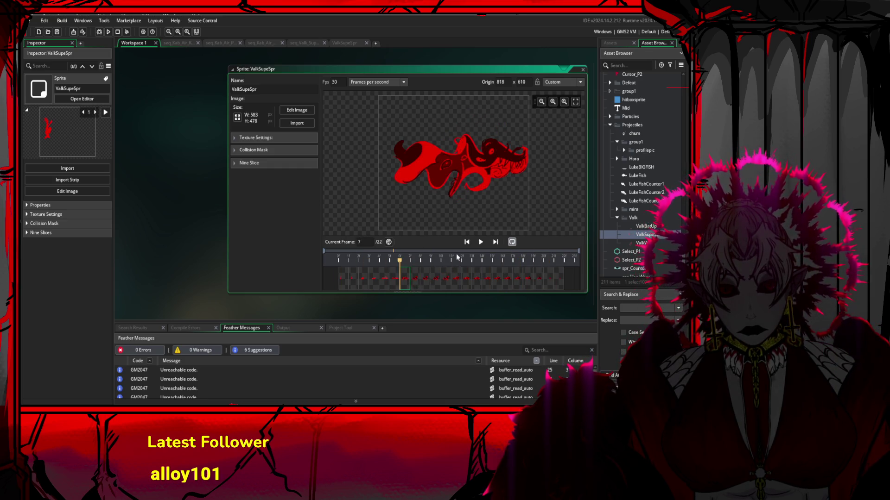
click(481, 242)
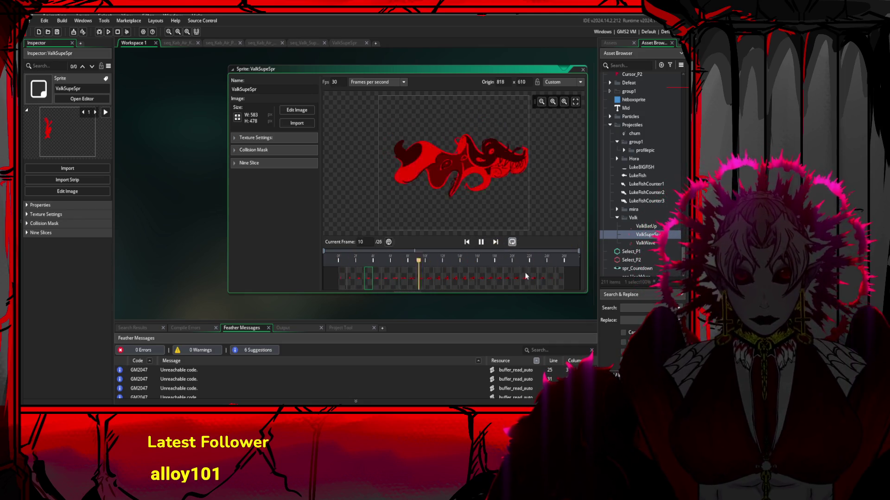
In seq_Valk_Super1, delete the ValkSupeSpr Scale track and replay the sequence to check
click(346, 42)
click(312, 43)
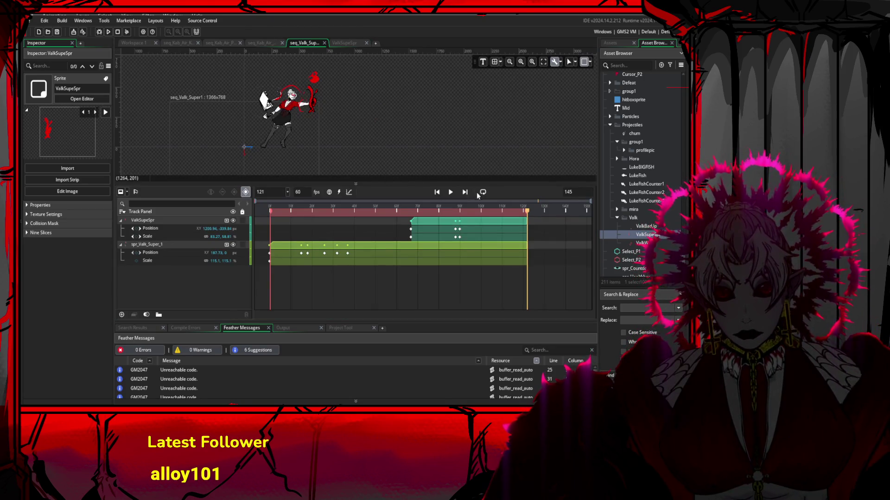
click(450, 192)
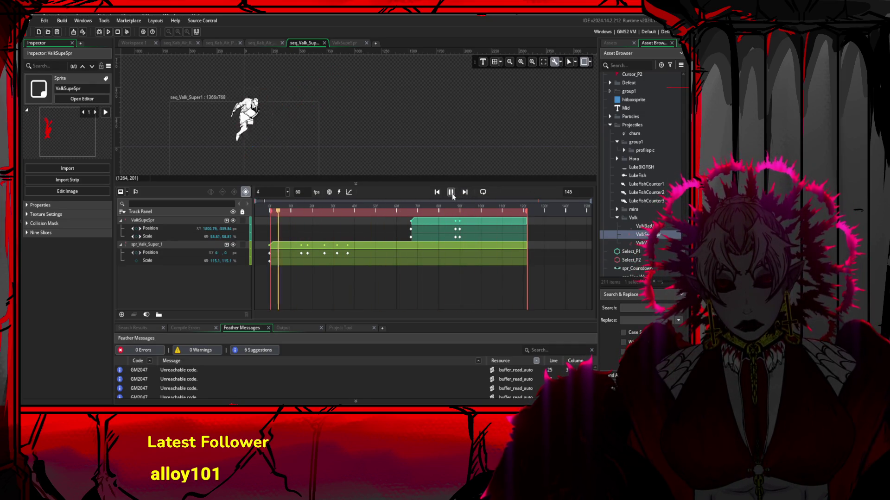
click(451, 194)
click(170, 235)
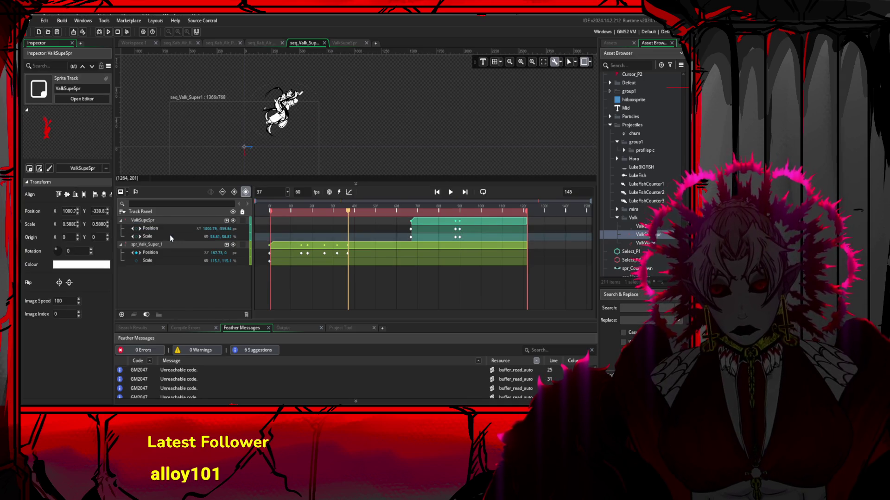
key(Delete)
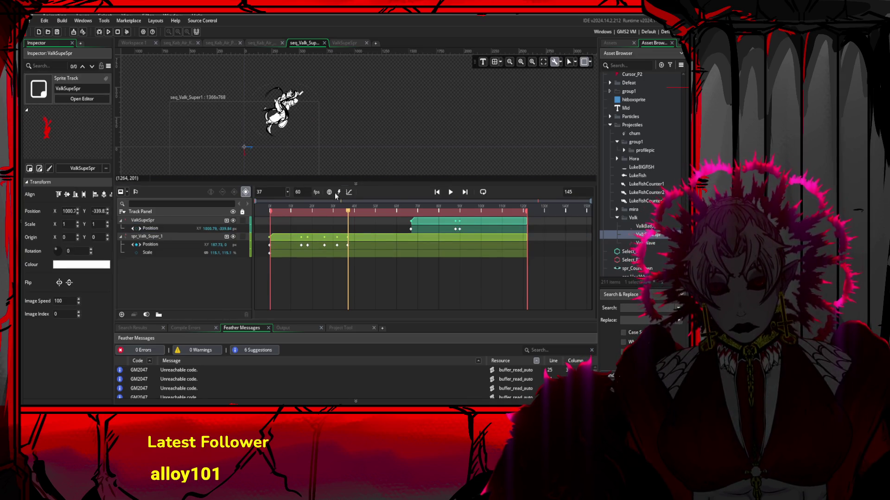
click(450, 193)
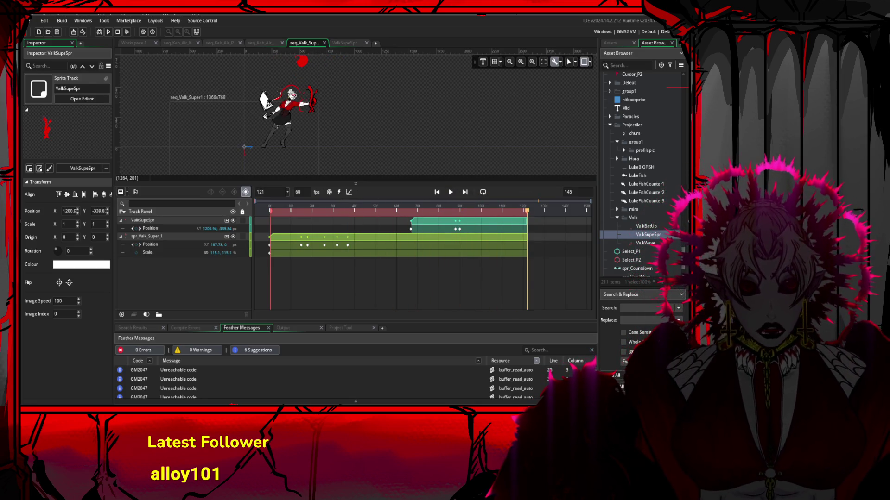
click(648, 235)
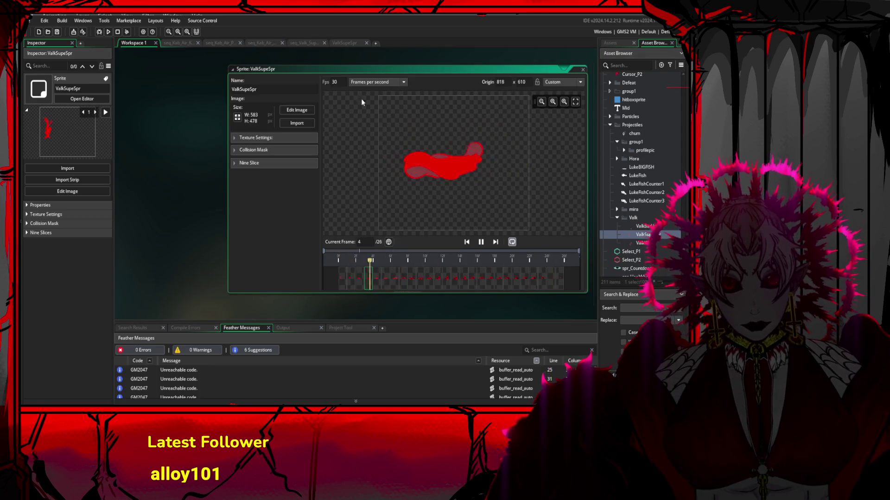
Set the ValkSupeSpr origin to Top Right, then fine-tune it to 77 x 248
click(563, 82)
click(545, 104)
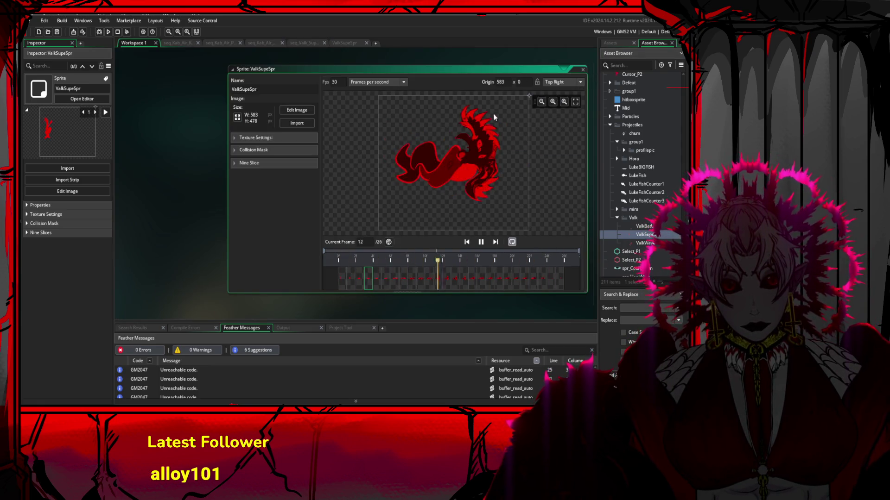
click(397, 172)
click(398, 166)
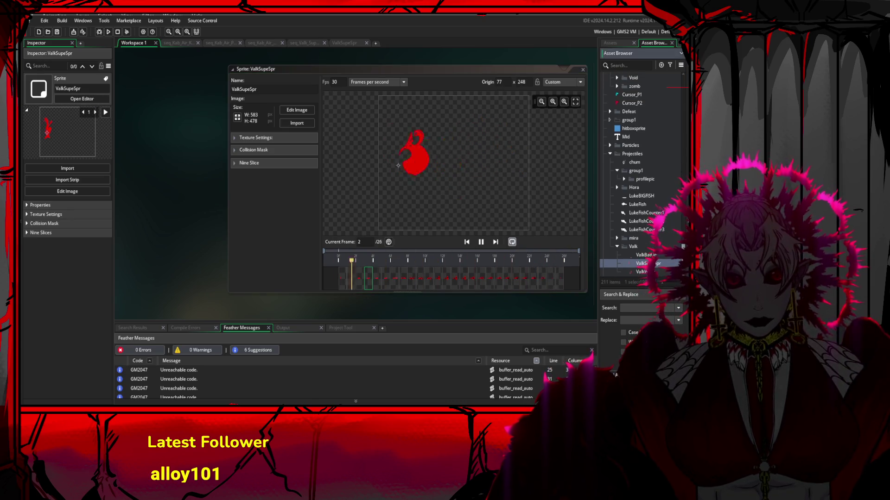
scroll(640, 162, up, 1)
Play seq_Valk_Super1 to check the flame with its new origin, then select the flame
click(346, 45)
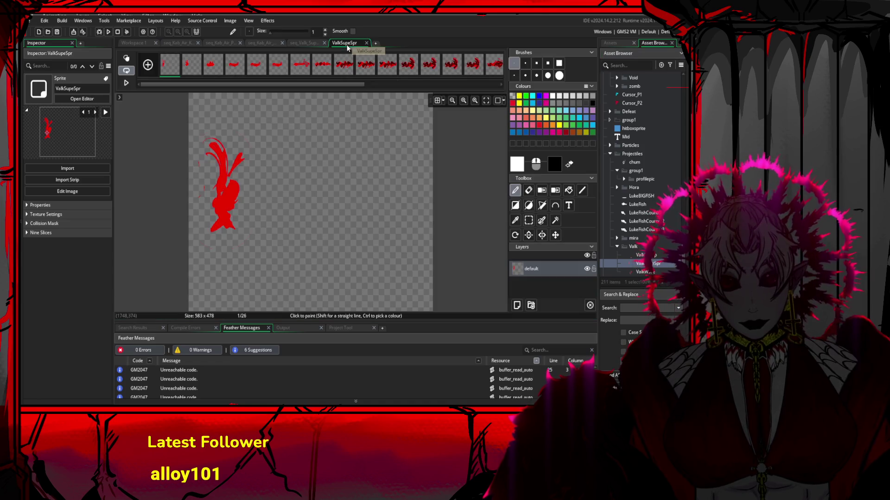
click(318, 43)
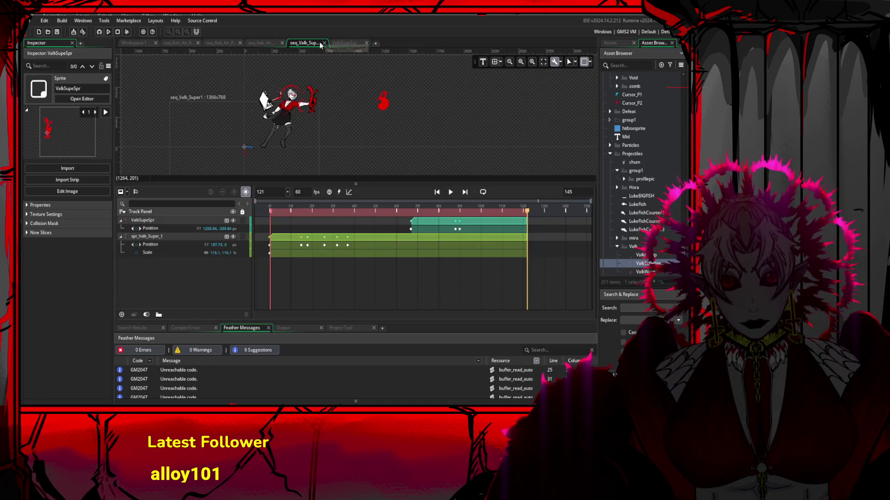
click(449, 193)
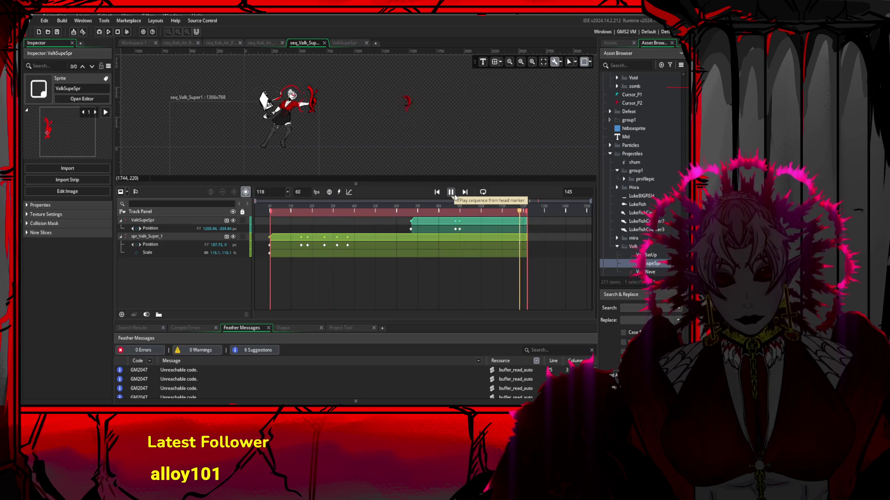
click(346, 43)
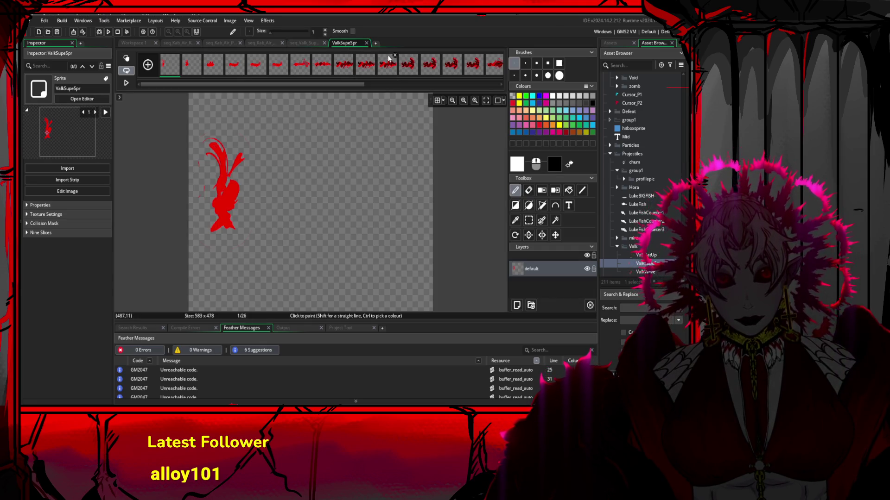
click(304, 43)
click(390, 110)
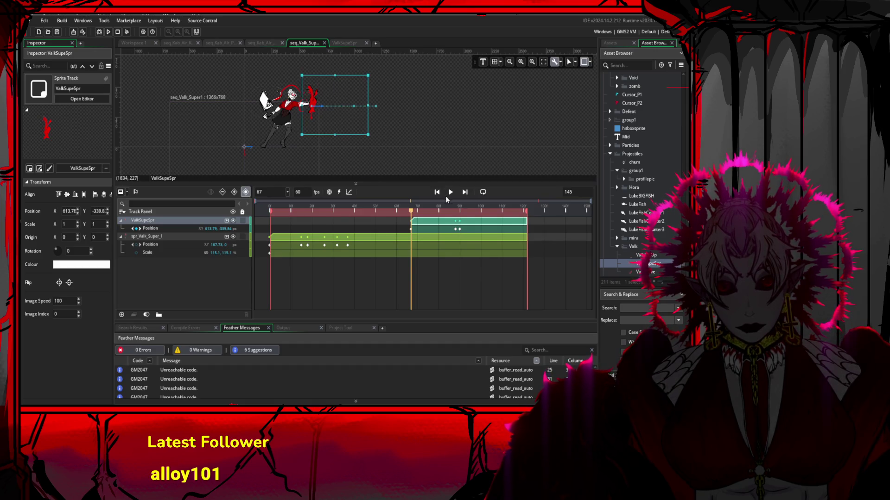
Delete the flame's selected position keyframe and replay the sequence
click(456, 229)
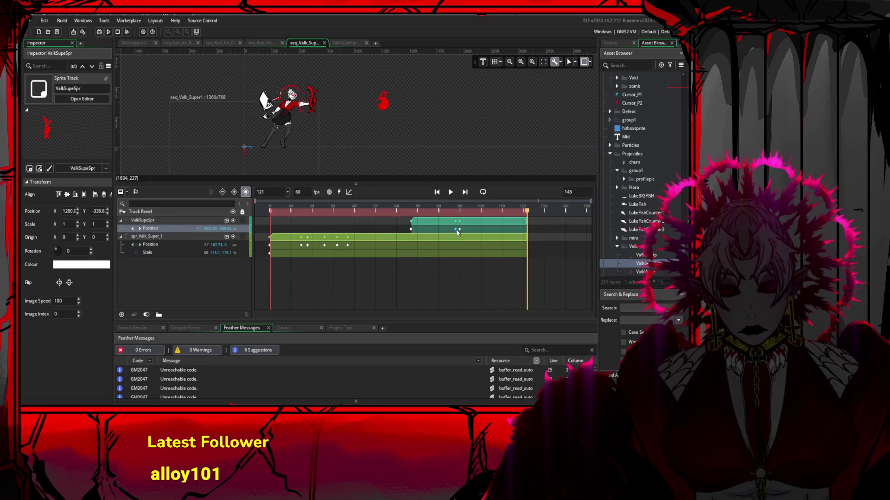
key(Delete)
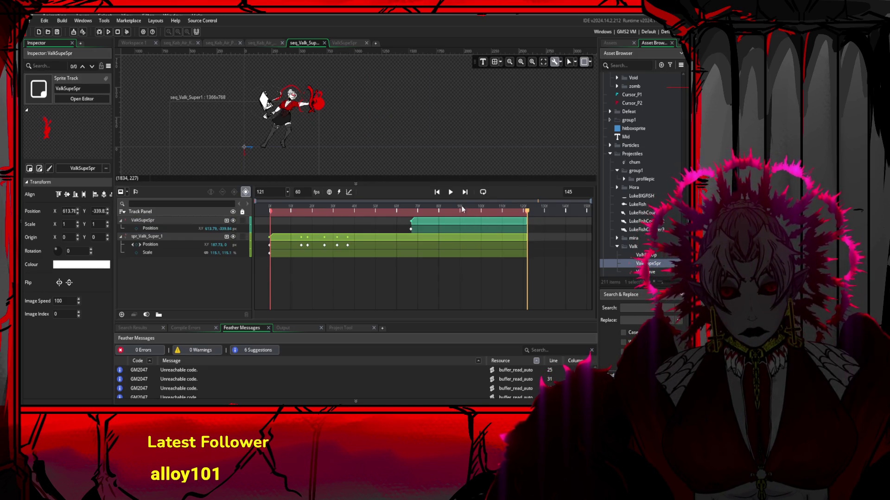
click(452, 192)
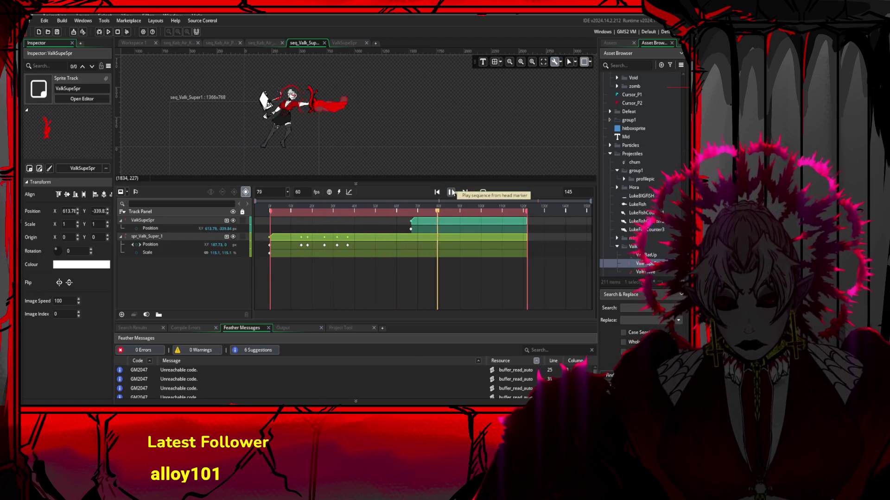
Stretch the flame to 168.61% wide by 122.18% tall, then nudge it up slightly
click(324, 103)
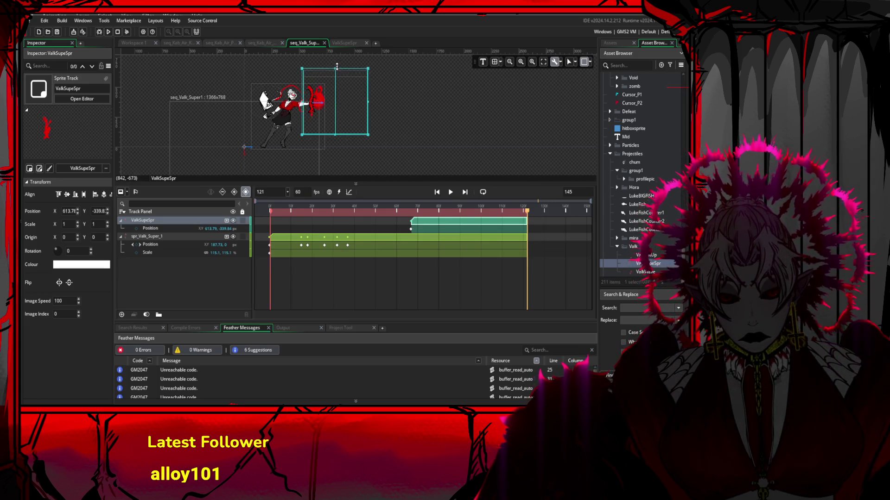
drag(337, 67, 336, 66)
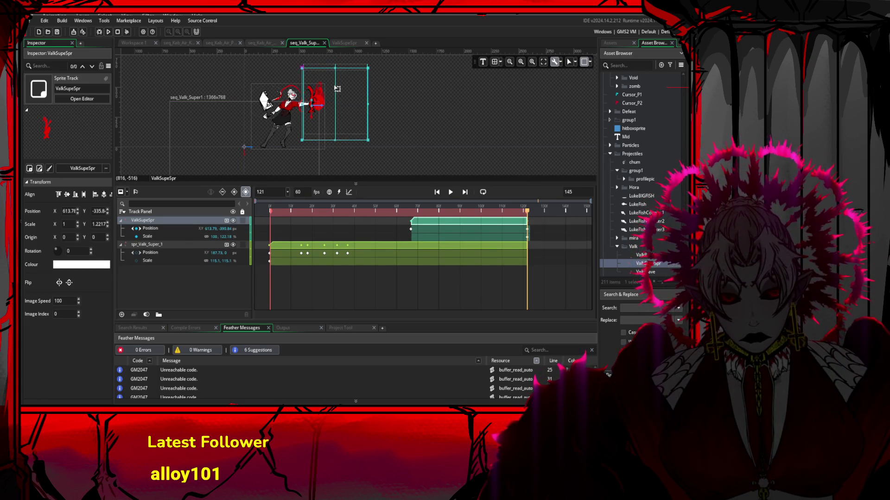
click(450, 192)
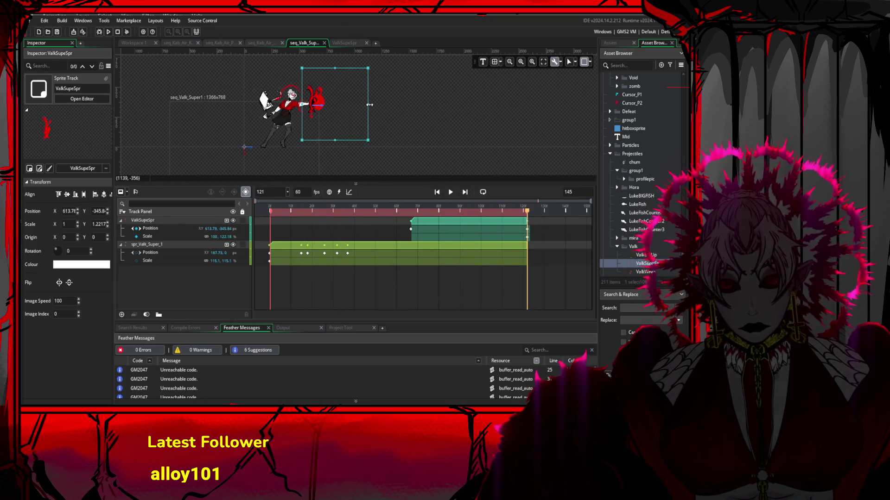
drag(369, 104, 402, 105)
click(450, 192)
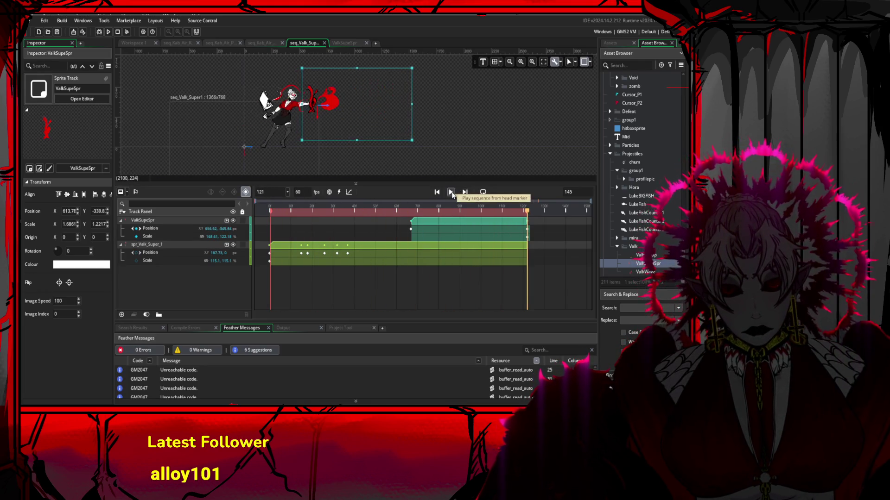
drag(349, 111, 350, 108)
Near frame 93, widen the flame to 209.76% Scale X, scrubbing around it to review
click(389, 211)
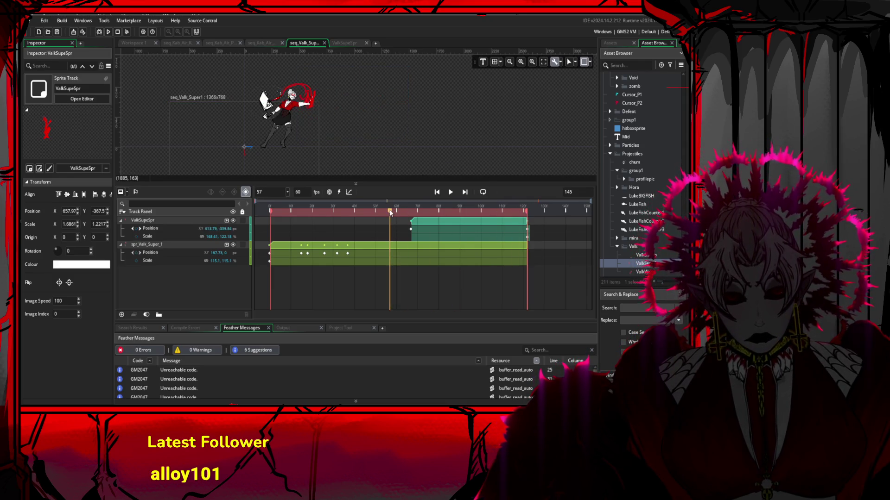
drag(417, 214, 458, 219)
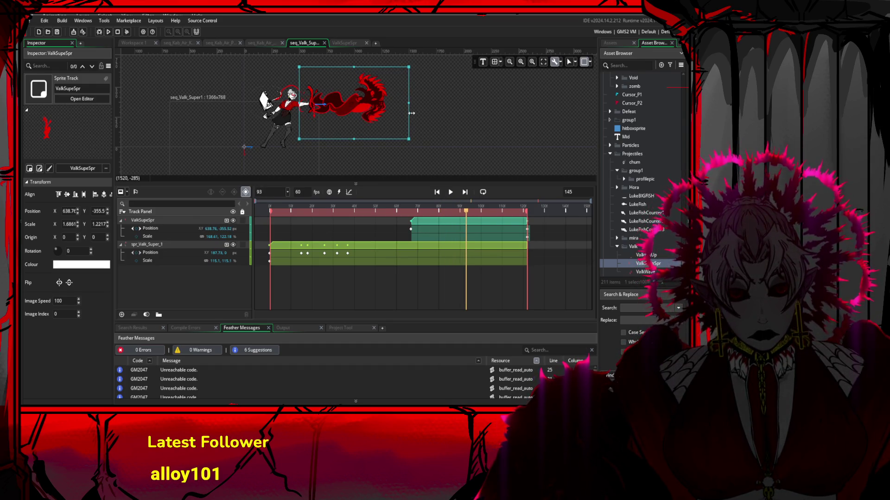
drag(410, 106, 435, 105)
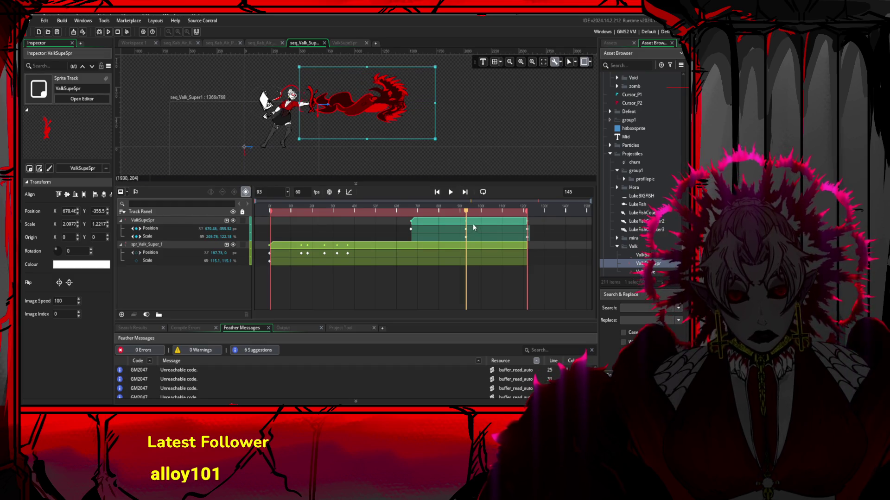
mouse_move(459, 214)
mouse_down()
mouse_move(419, 216)
mouse_move(456, 219)
mouse_up()
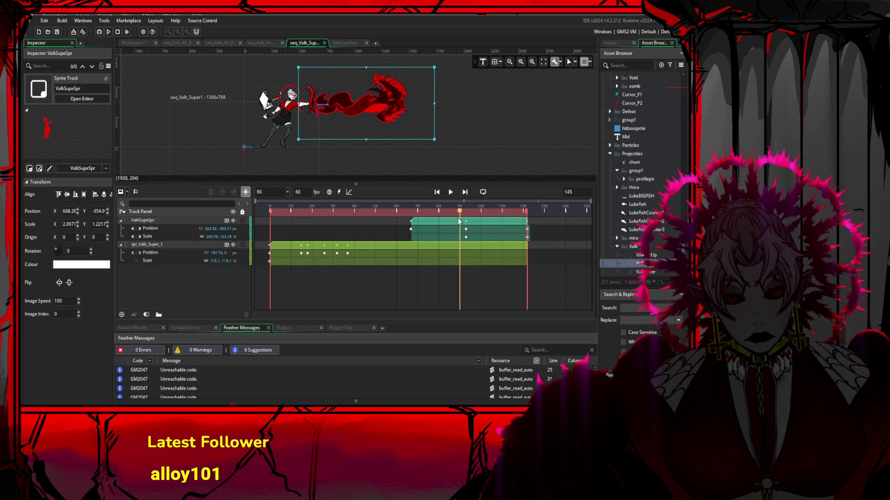
drag(436, 106, 413, 106)
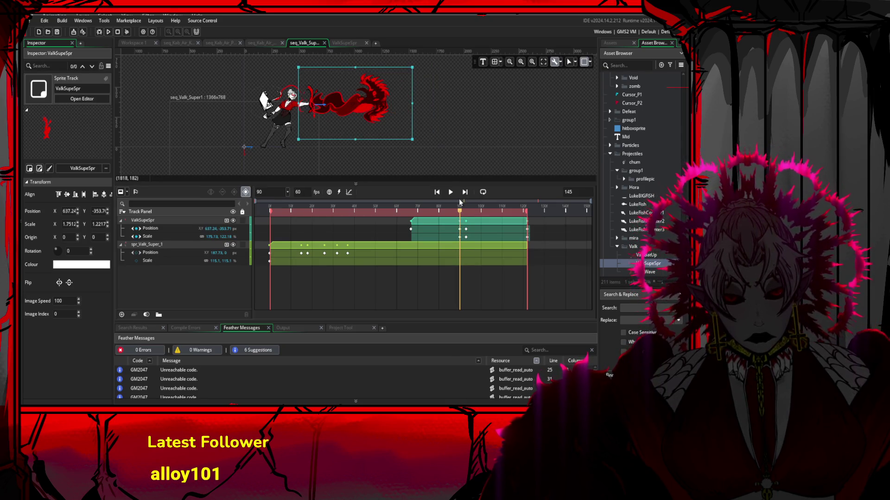
drag(460, 213, 526, 225)
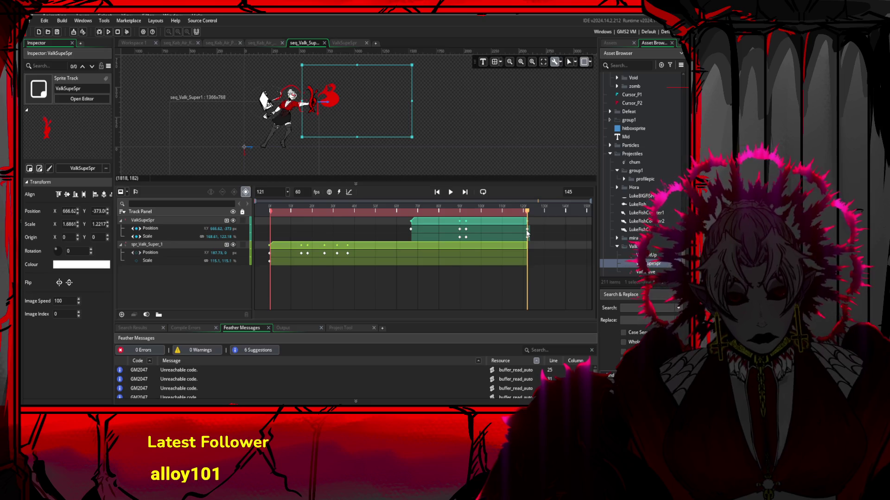
Reselect the flame and adjust its vertical position while scrubbing around frame 68
click(527, 231)
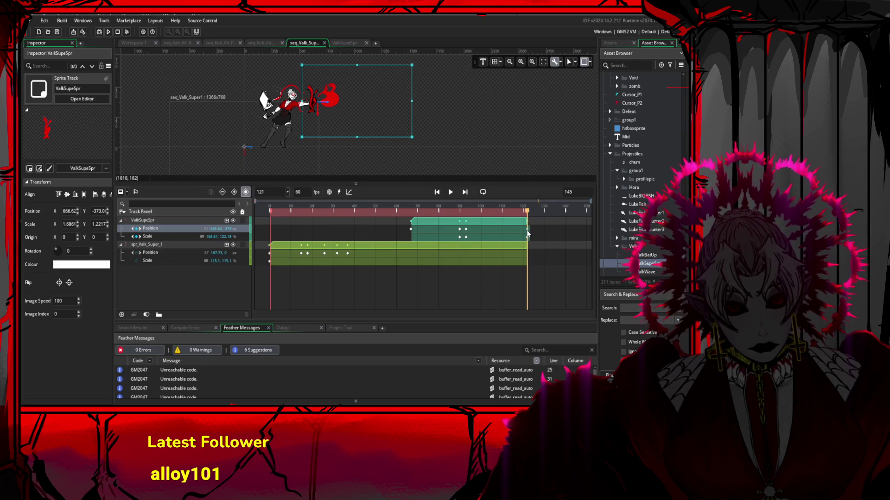
click(527, 234)
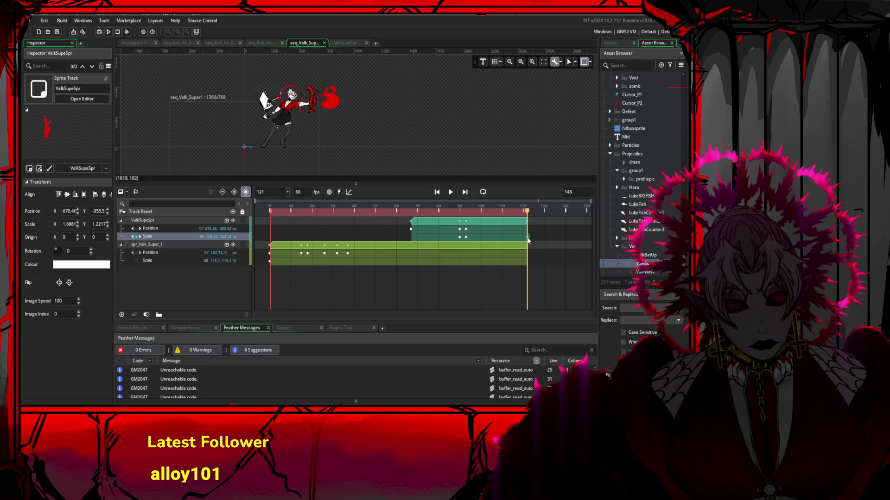
click(334, 105)
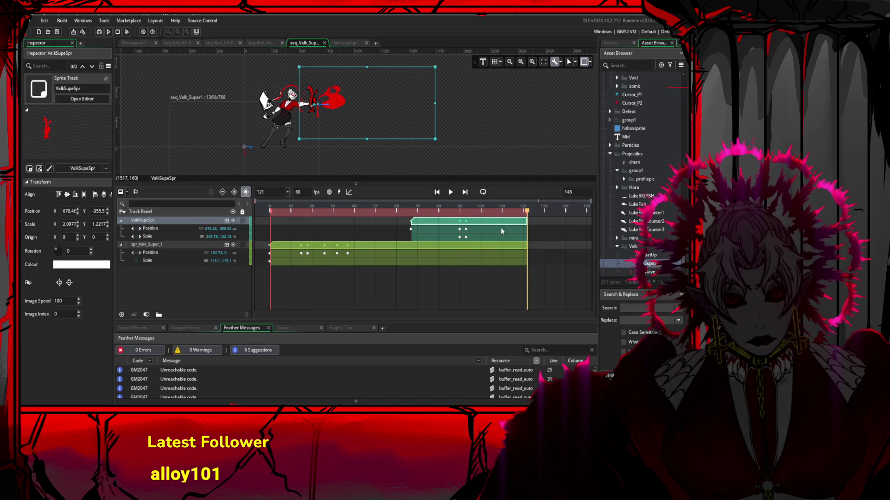
drag(413, 212, 460, 219)
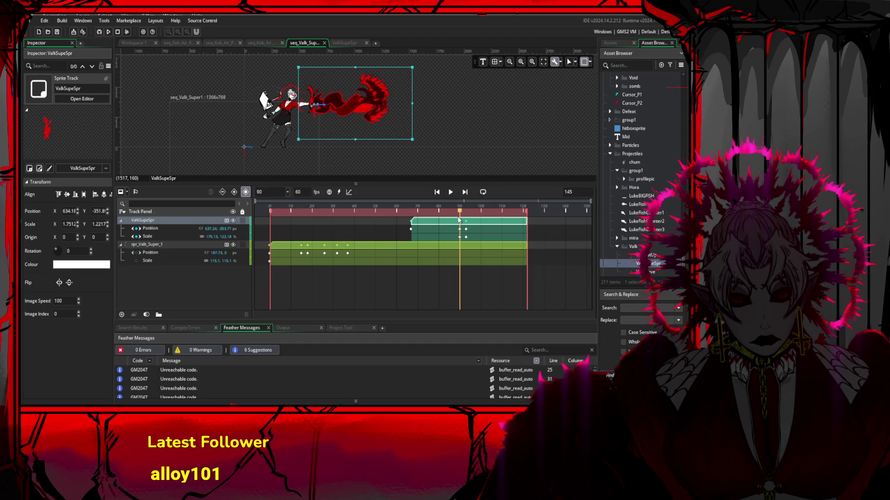
drag(351, 105, 352, 108)
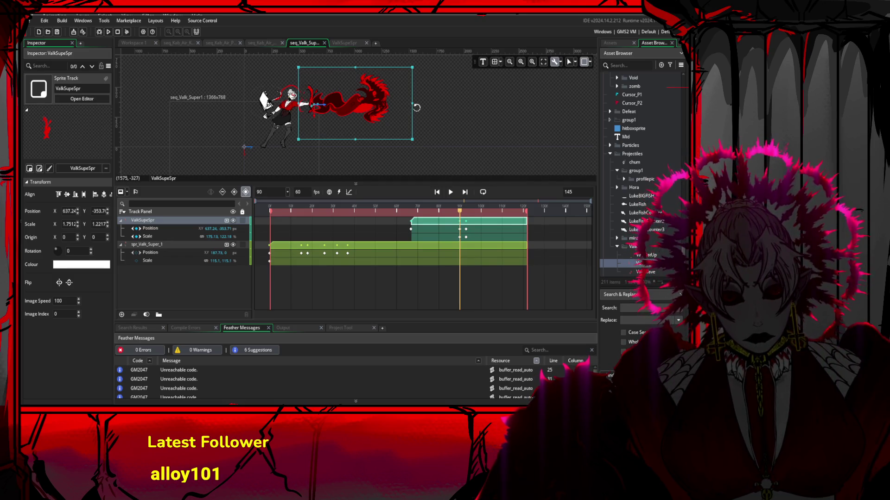
mouse_move(462, 213)
mouse_down()
mouse_move(487, 213)
mouse_move(393, 211)
mouse_move(469, 212)
mouse_move(413, 214)
mouse_move(458, 219)
mouse_up()
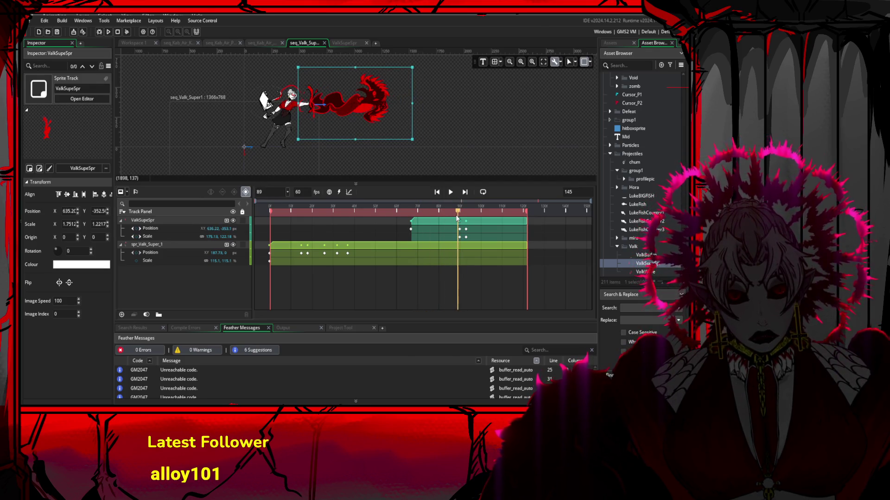
drag(369, 110, 368, 110)
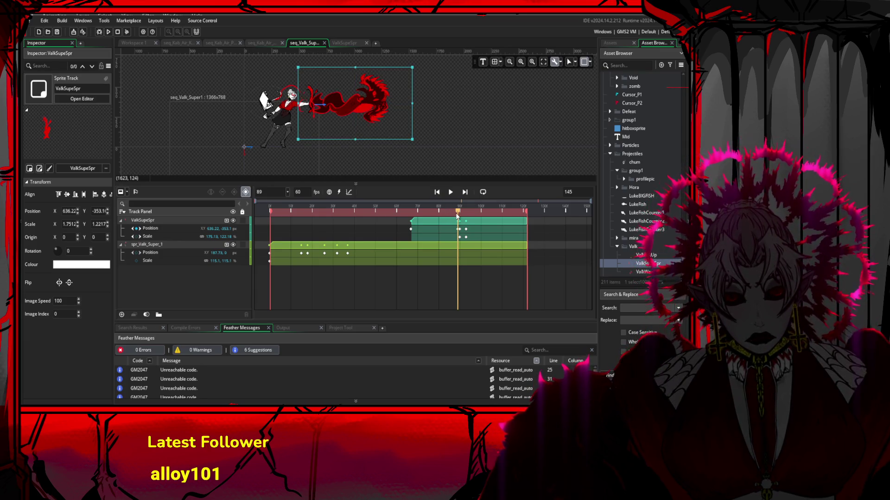
Delete the flame's frame-67 position keyframe and replay the sequence from the start
drag(447, 208, 411, 214)
click(412, 229)
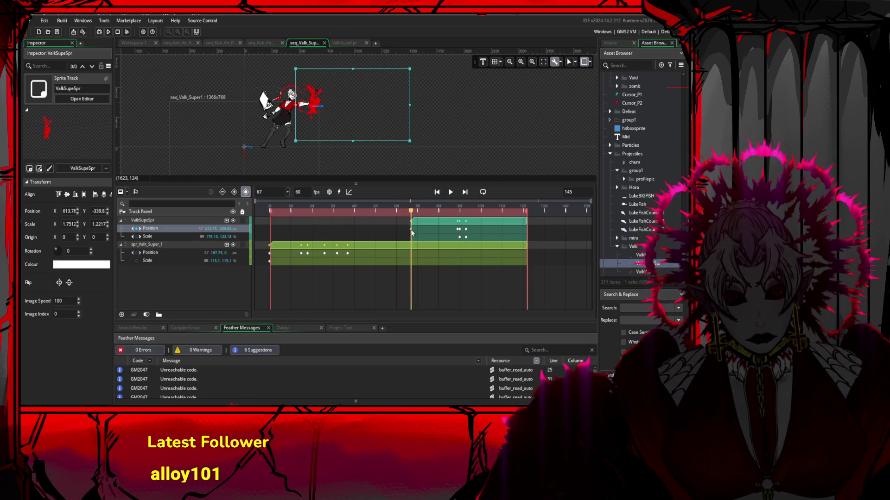
key(Delete)
mouse_move(411, 217)
mouse_down()
mouse_move(405, 213)
mouse_move(482, 218)
mouse_move(271, 213)
mouse_up()
click(451, 192)
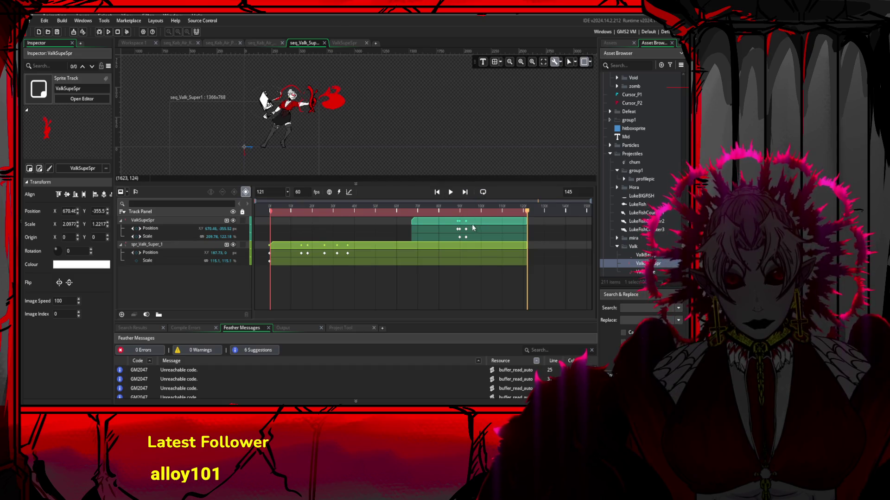
Open the ValkSupeSpr sprite and delete frames 5 and 4 of the flame animation
double_click(644, 263)
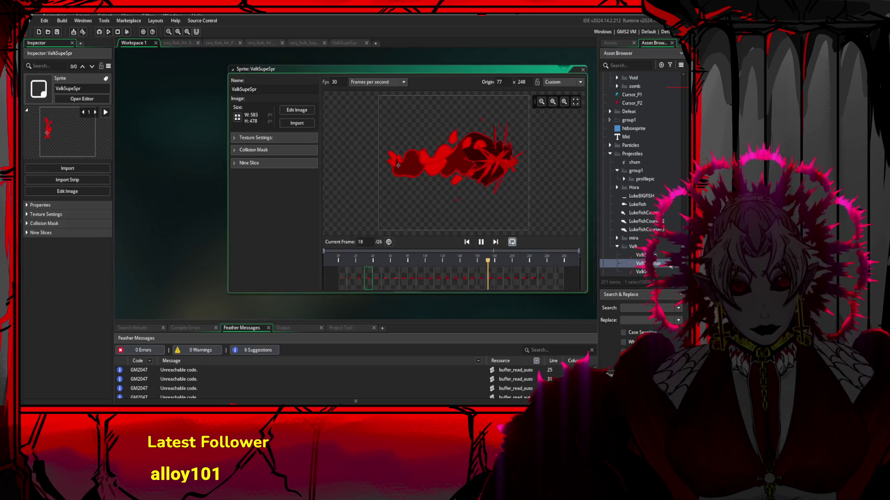
click(367, 278)
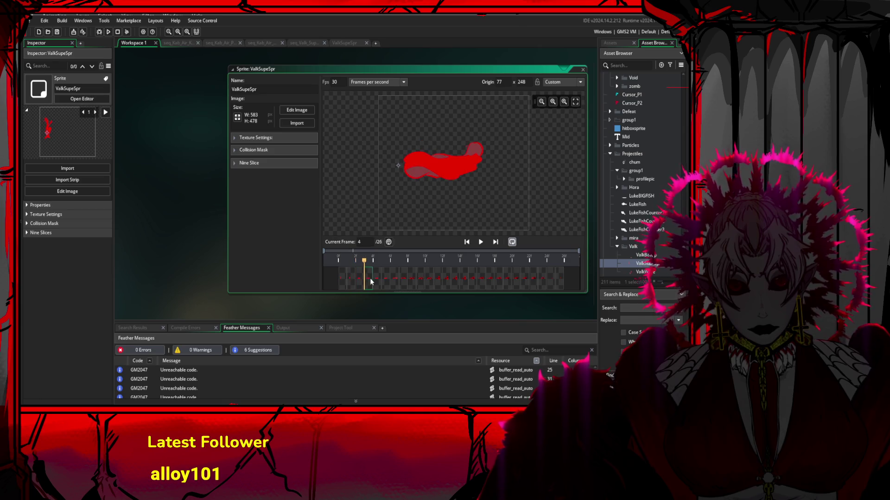
click(375, 278)
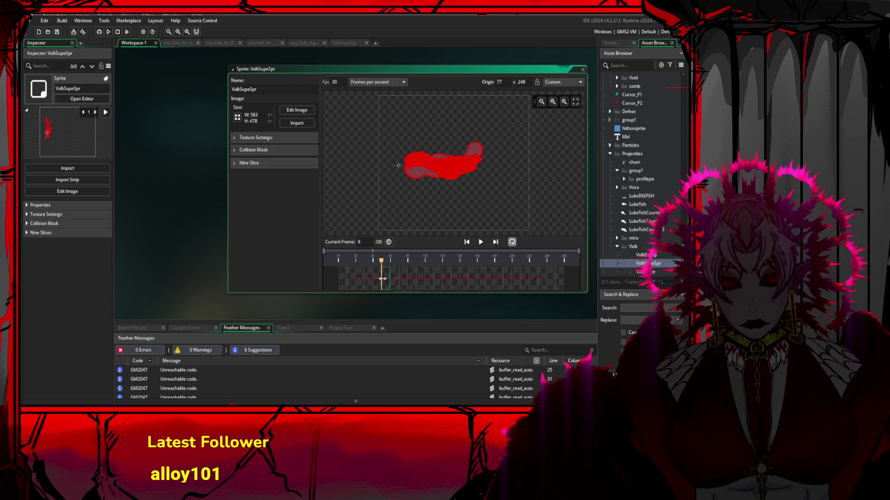
key(Delete)
click(366, 280)
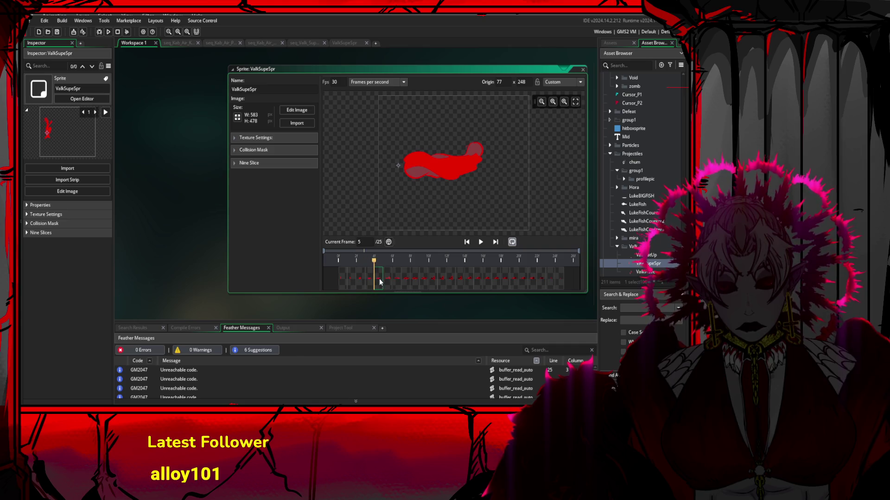
key(Delete)
Play the flame animation, inspect frames around 12, and delete frames 9 and 7
click(481, 241)
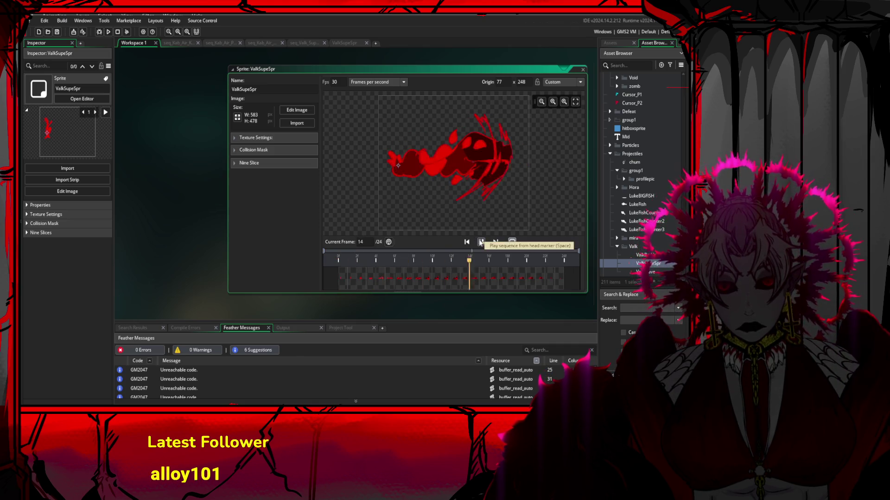
click(446, 278)
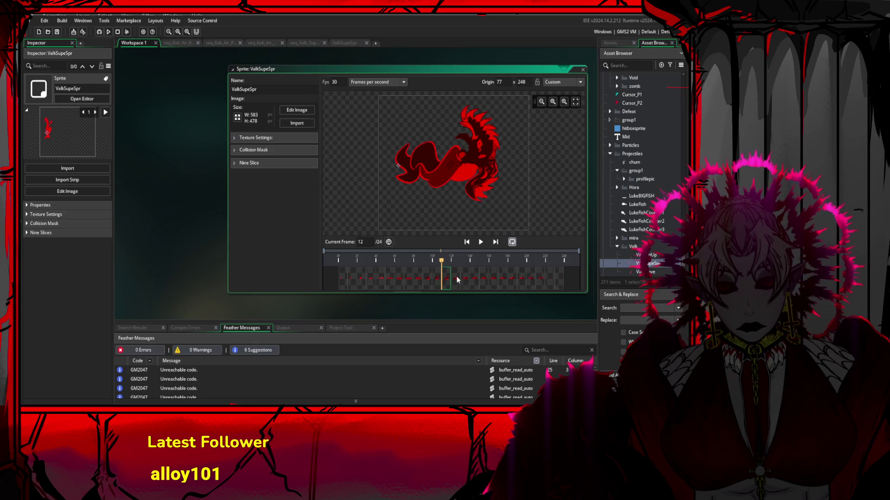
click(457, 279)
click(443, 279)
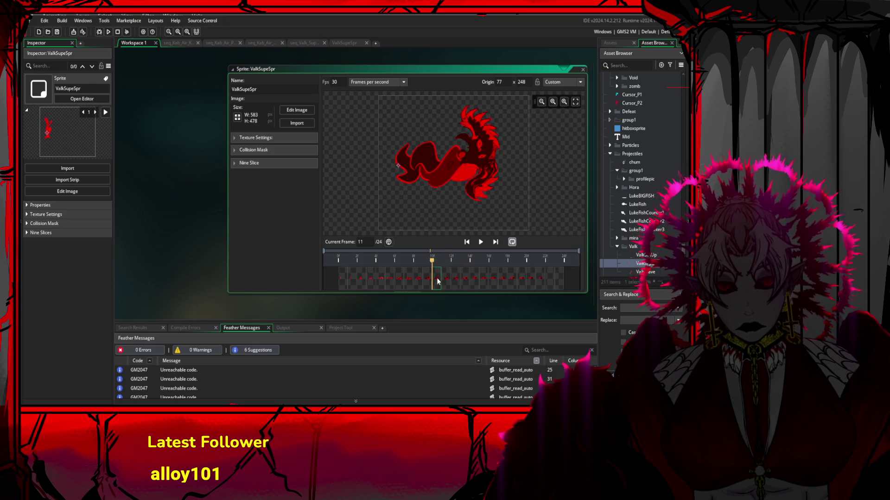
click(417, 280)
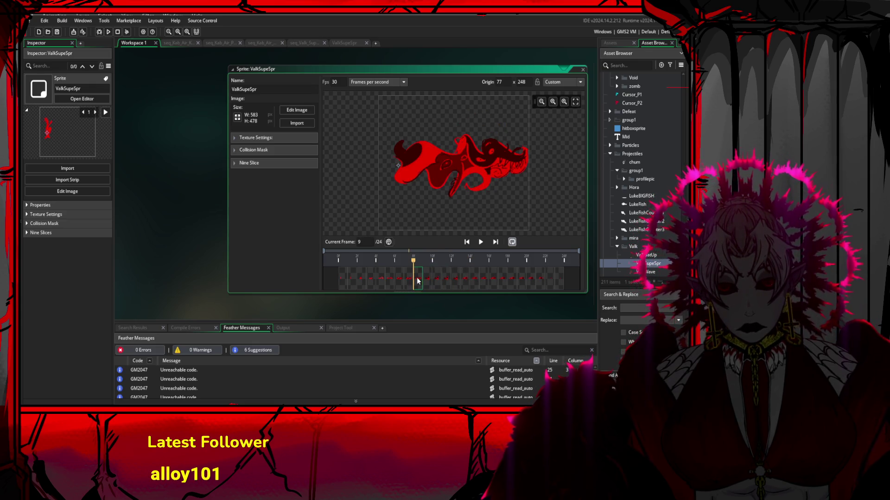
key(Delete)
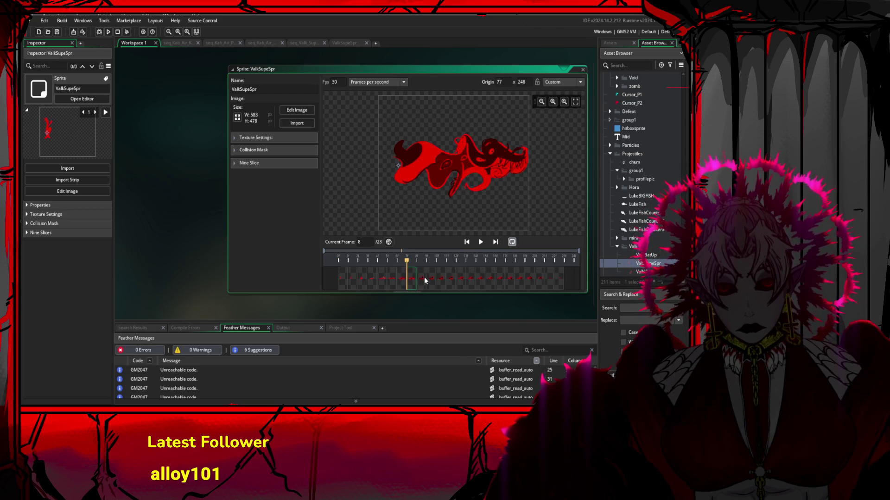
click(422, 276)
click(402, 277)
key(Delete)
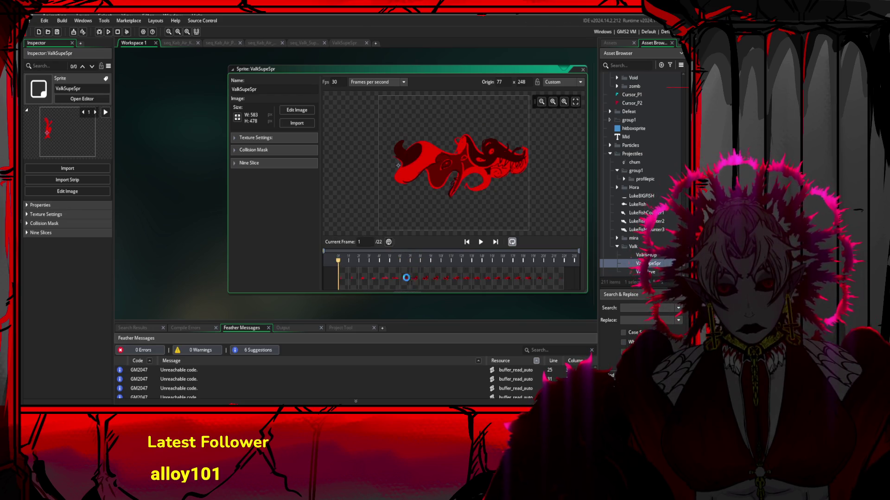
click(421, 277)
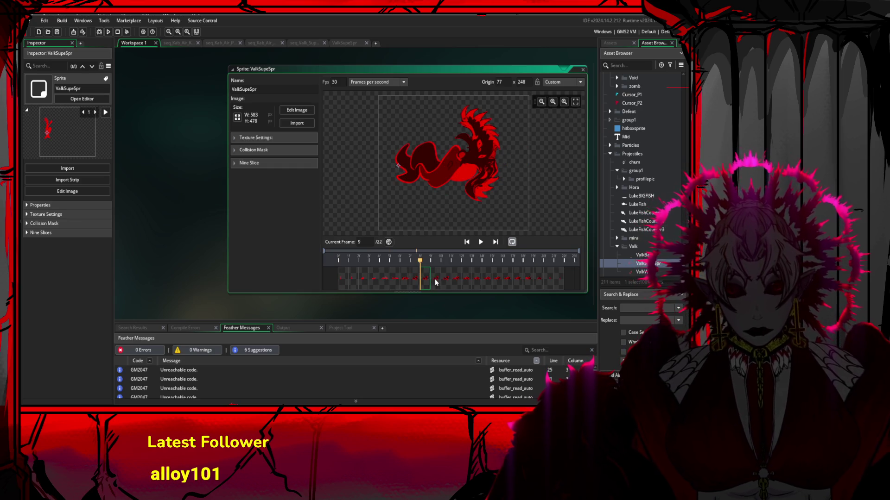
Undo the frame deletions and return to the seq_Valk_Super1 sequence
key(ctrl+z)
key(ctrl+z)
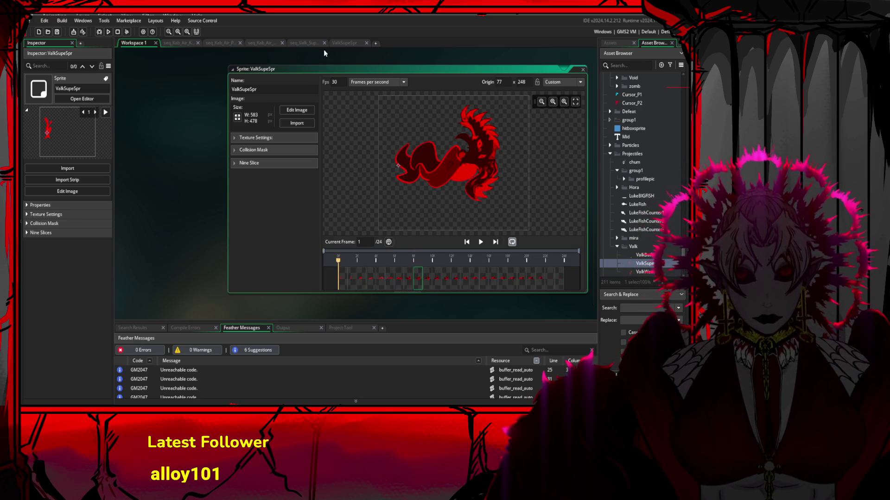
click(345, 42)
click(312, 45)
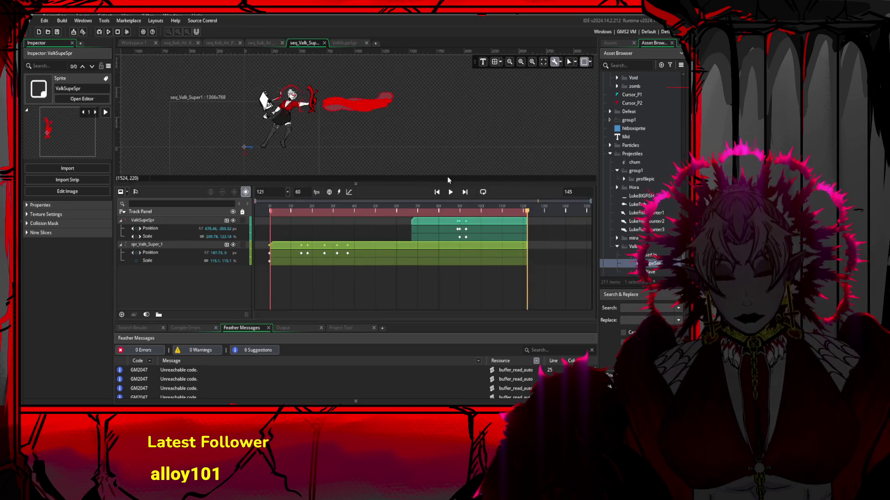
Play the sequence and scrub from frame 64 to 101 to check the flame
click(451, 192)
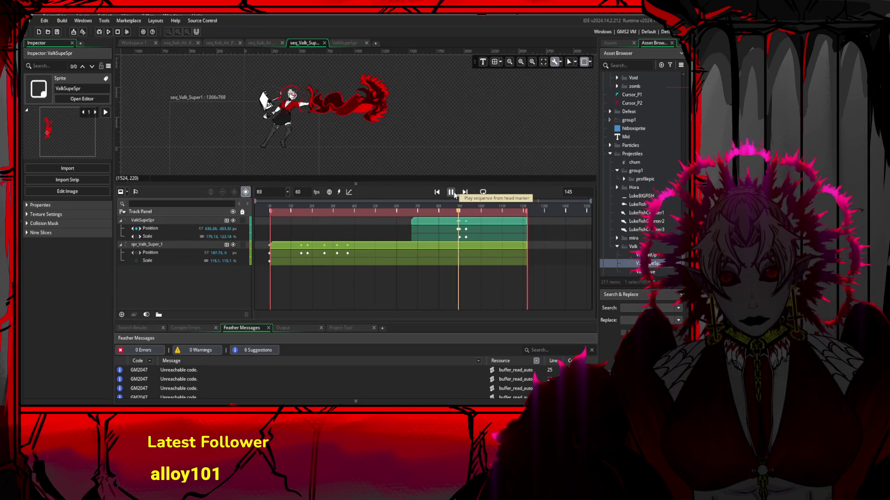
mouse_move(526, 216)
mouse_down()
mouse_move(385, 213)
mouse_move(528, 216)
mouse_up()
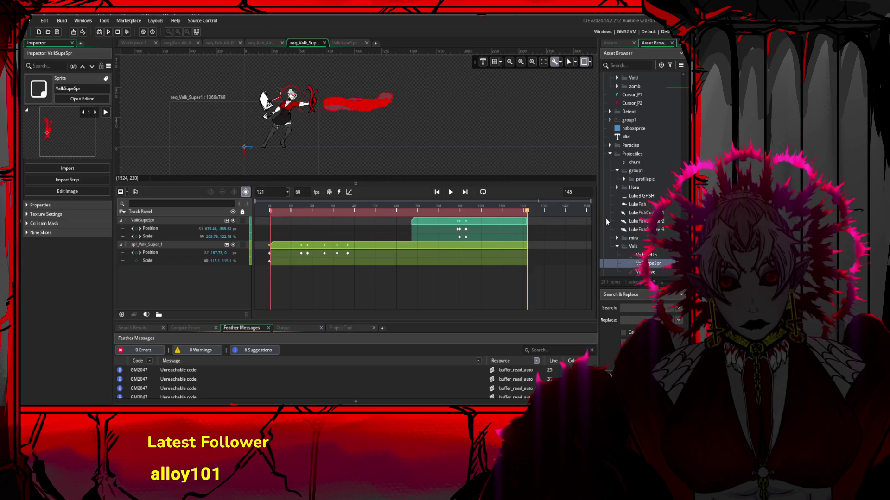
mouse_move(606, 219)
mouse_down()
mouse_move(483, 218)
mouse_move(512, 220)
mouse_up()
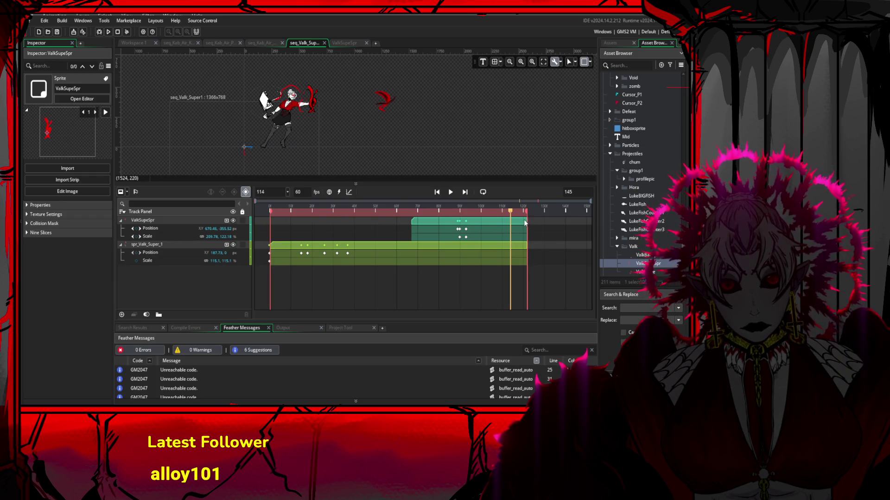
Trim the ValkSupeSpr flame clip to end at frame 114, then replay and review it at frame 85
click(526, 221)
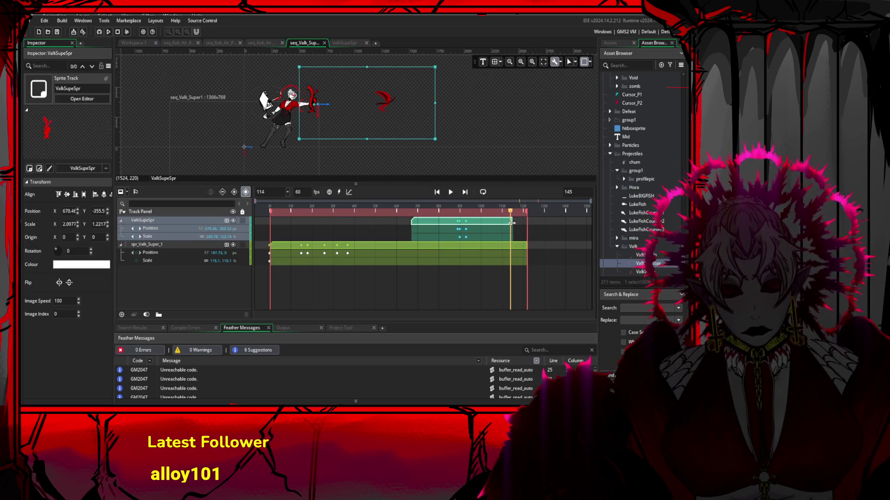
drag(511, 223, 509, 223)
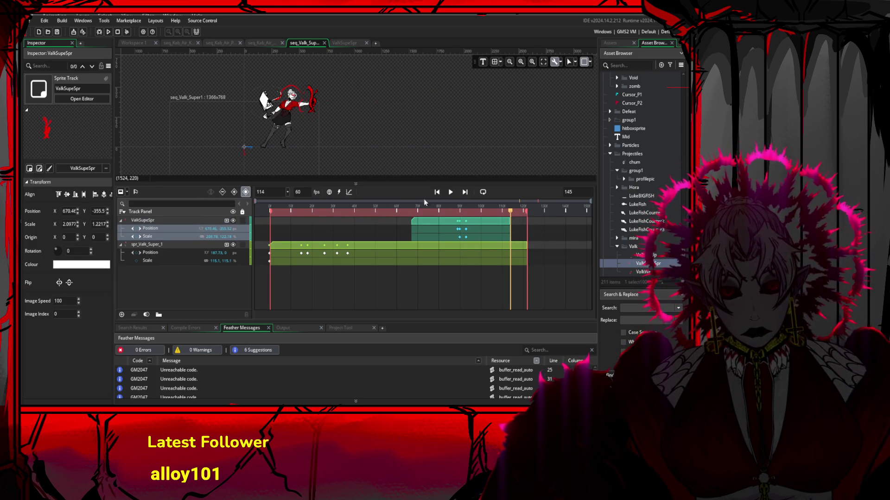
click(451, 193)
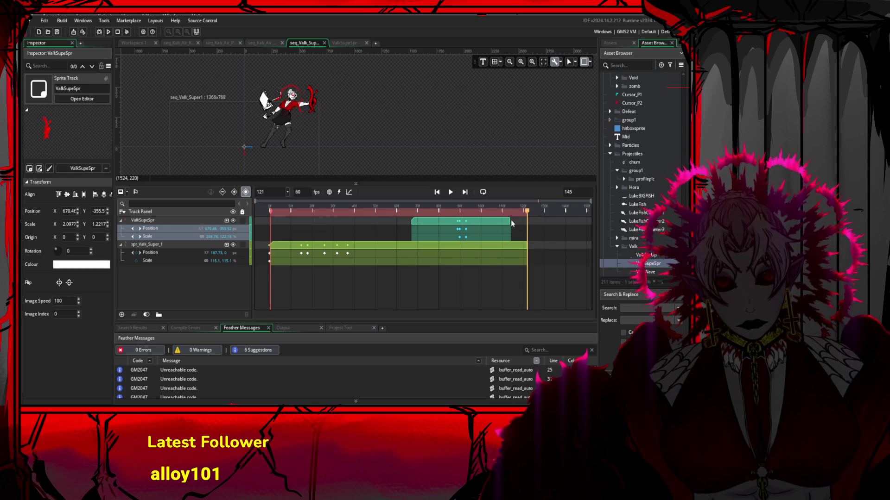
mouse_move(522, 216)
mouse_down()
mouse_move(421, 216)
mouse_move(491, 221)
mouse_move(475, 223)
mouse_up()
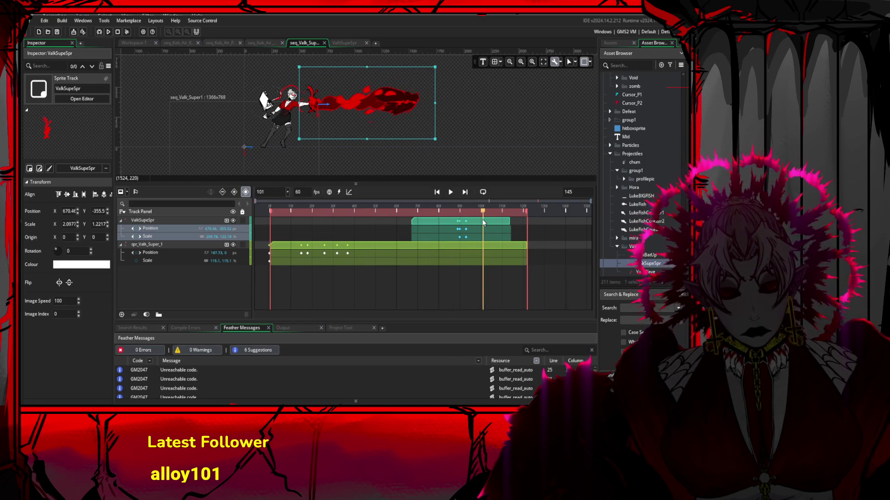
Step through ValkSupeSpr frames 13–18, play the flame preview, then switch to seq_Kab_Air_Kick
double_click(649, 263)
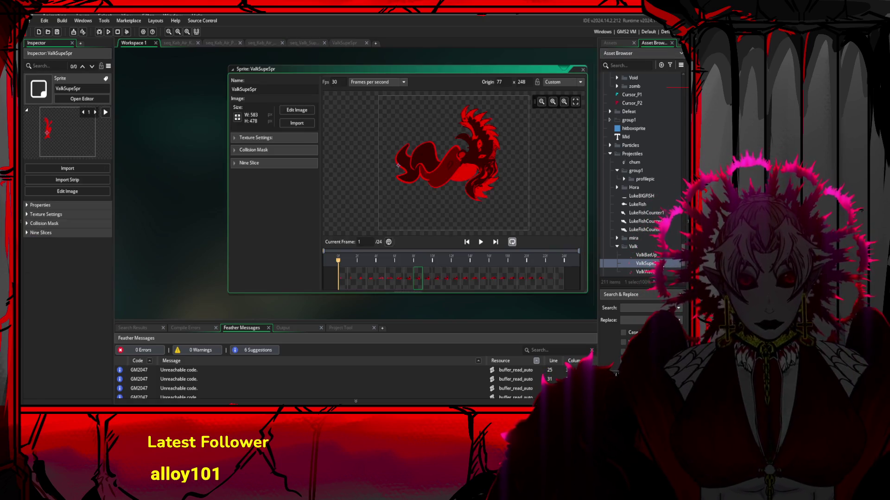
click(498, 274)
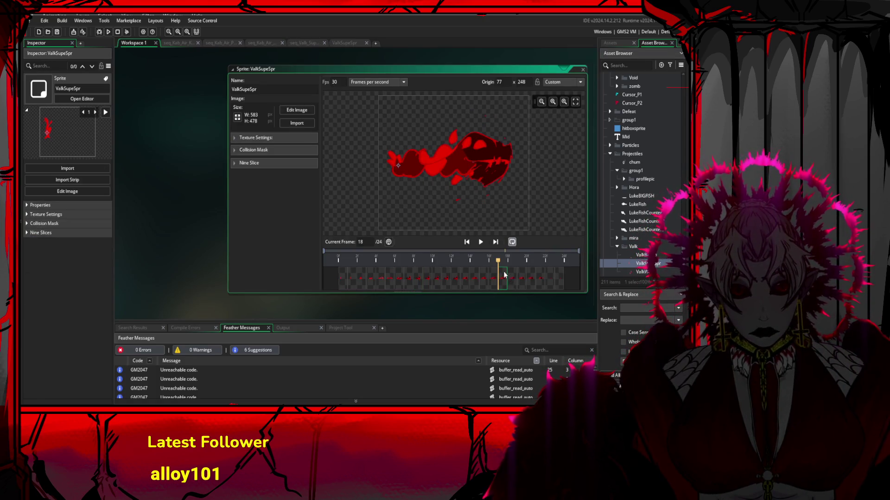
click(449, 278)
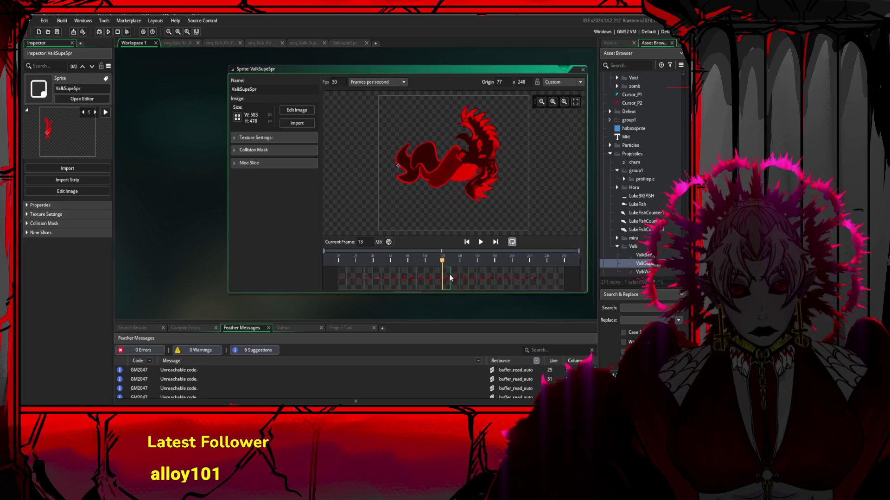
click(462, 277)
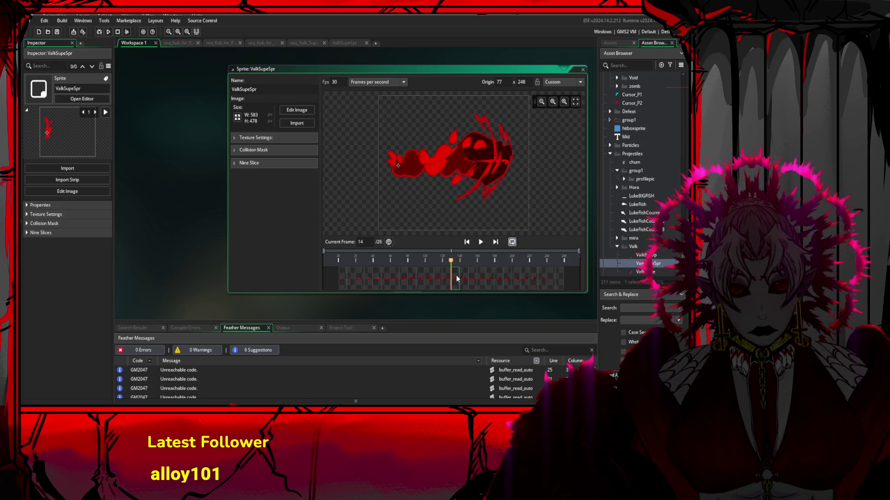
click(481, 243)
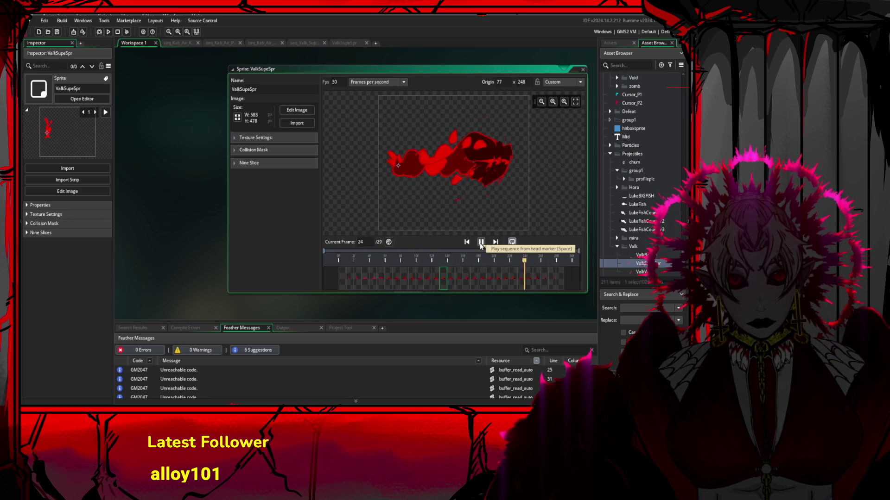
click(173, 44)
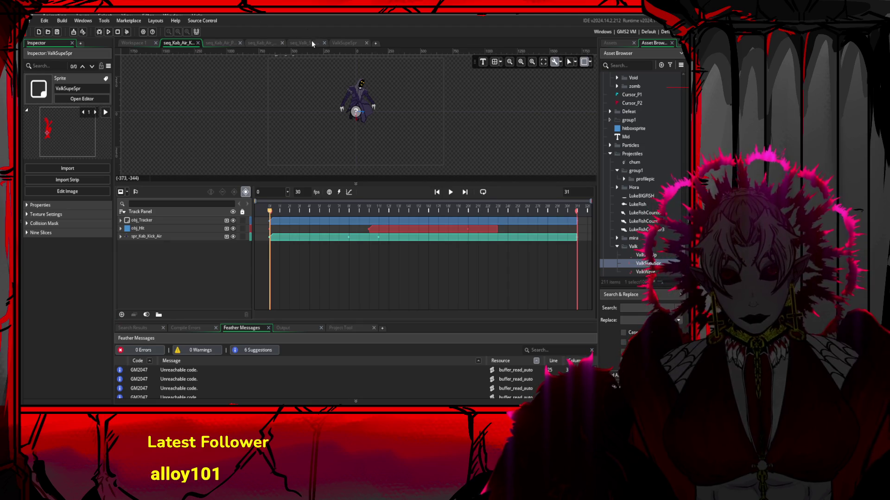
Replay seq_Valk_Super1, scrubbing frames 70–102 and selecting the flame's Position keyframe near frame 88
click(305, 43)
click(451, 192)
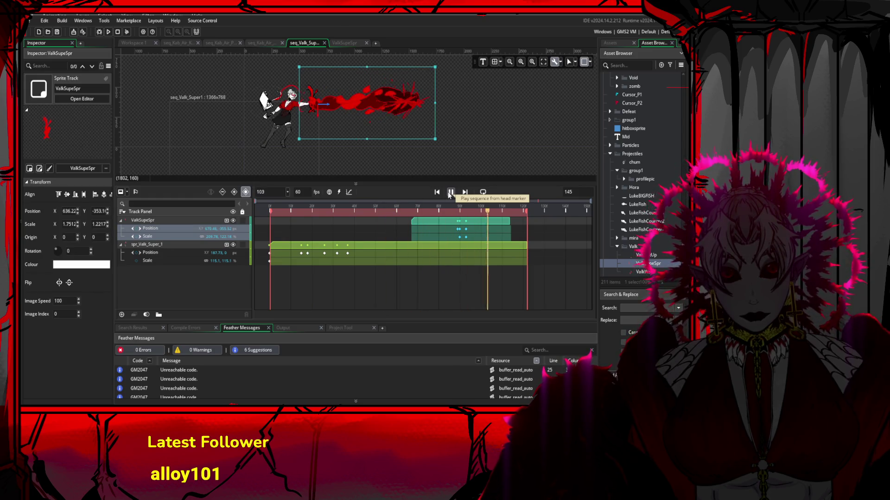
click(473, 213)
mouse_move(473, 212)
mouse_down()
mouse_move(412, 212)
mouse_move(459, 213)
mouse_move(447, 213)
mouse_up()
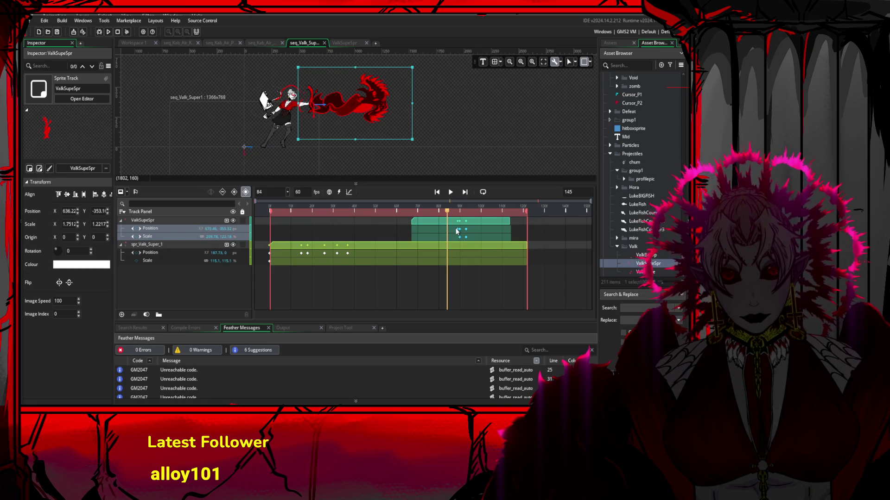
click(457, 230)
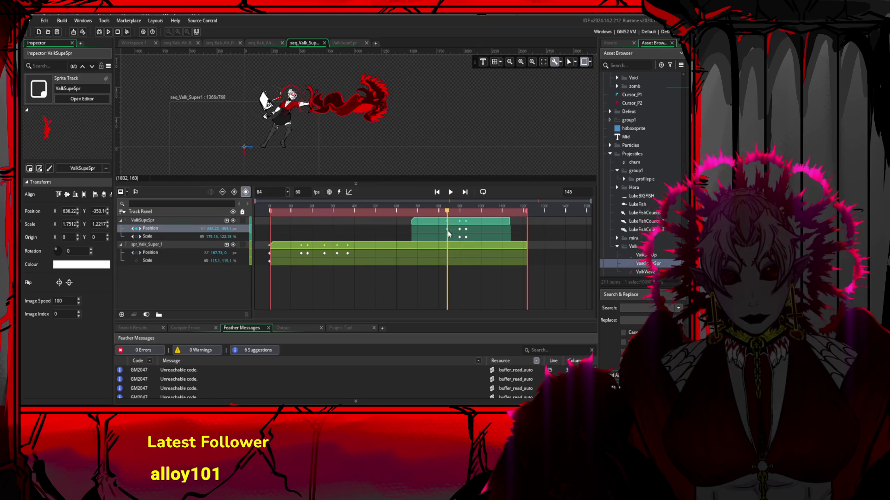
mouse_move(447, 213)
mouse_down()
mouse_move(417, 213)
mouse_move(485, 213)
mouse_up()
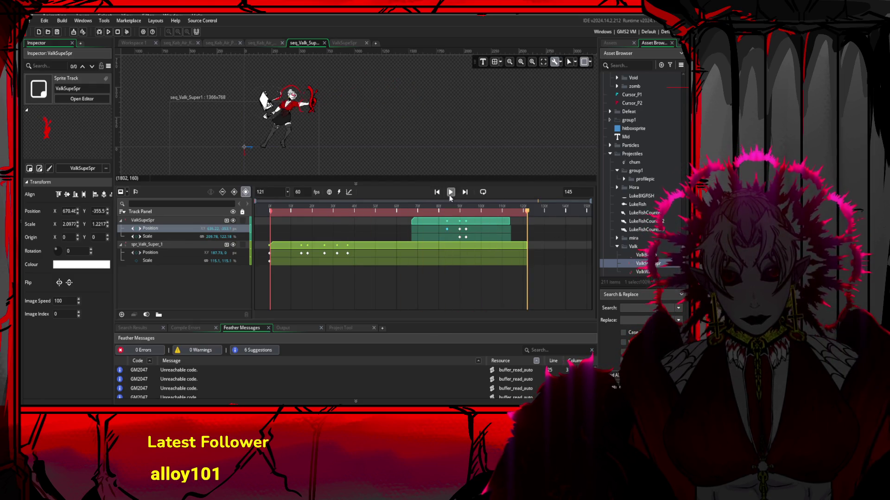
click(450, 193)
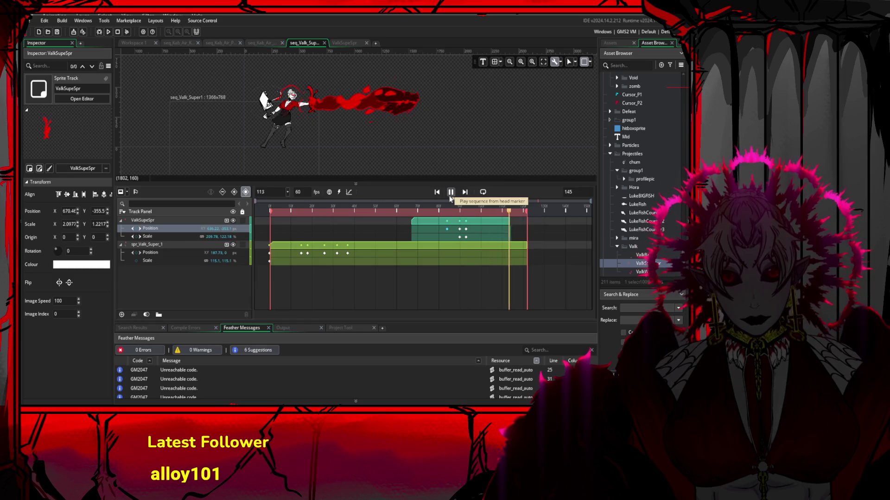
click(450, 193)
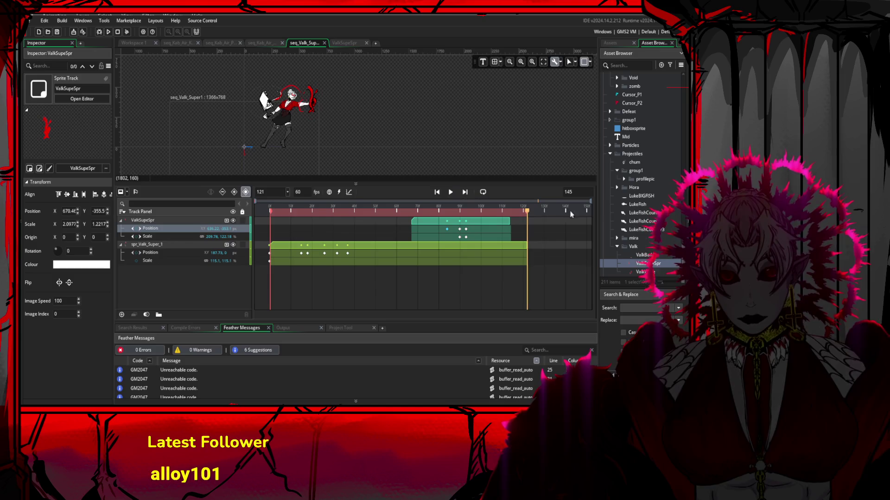
Select ValkBatUp in the Valk asset folder to display its sprite properties
click(654, 255)
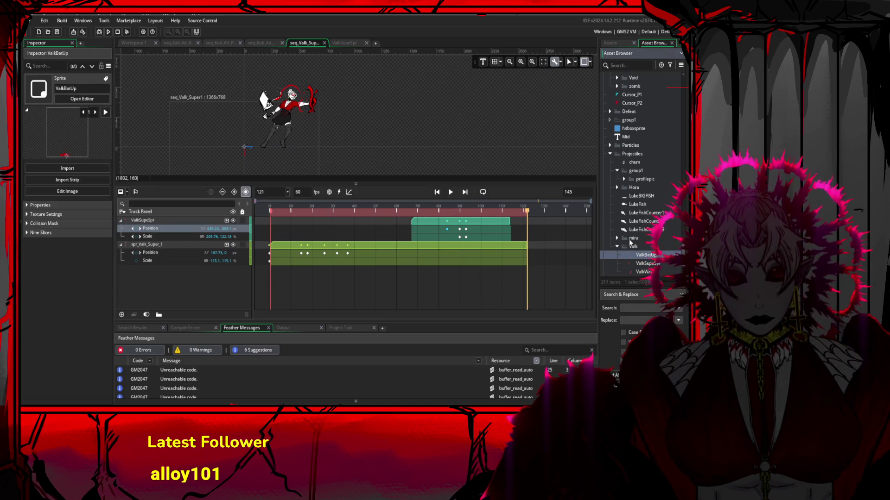